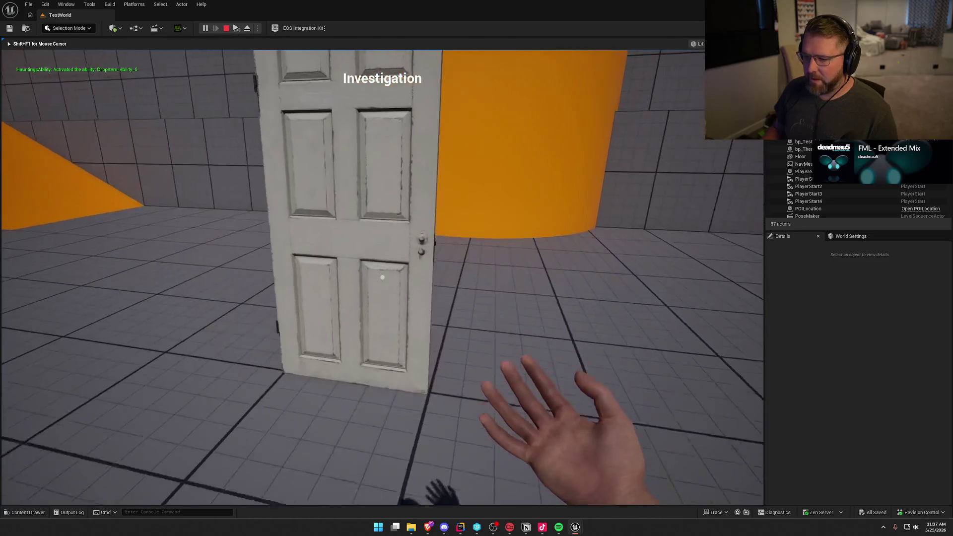
- Open and close the door, then back away from it and step toward it again
key(e)
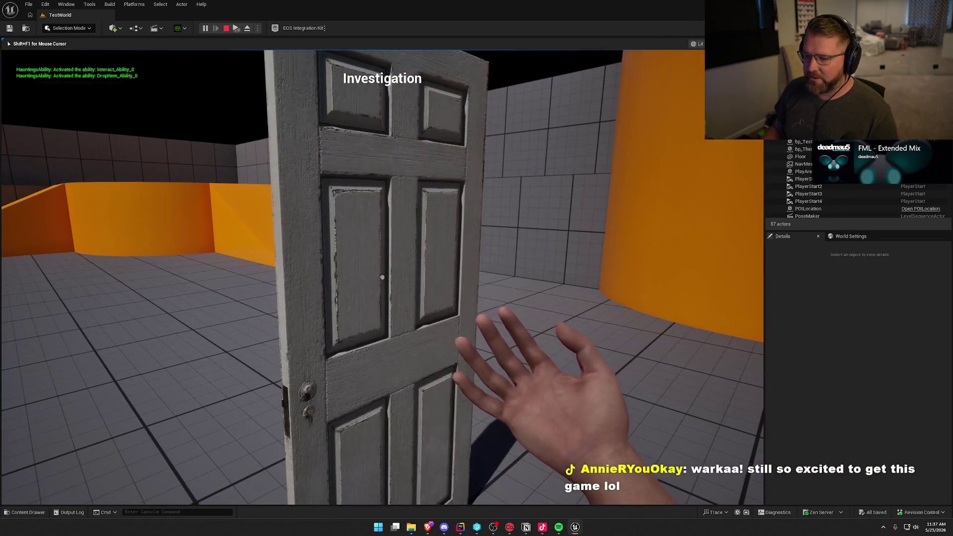
key(e)
key(s)
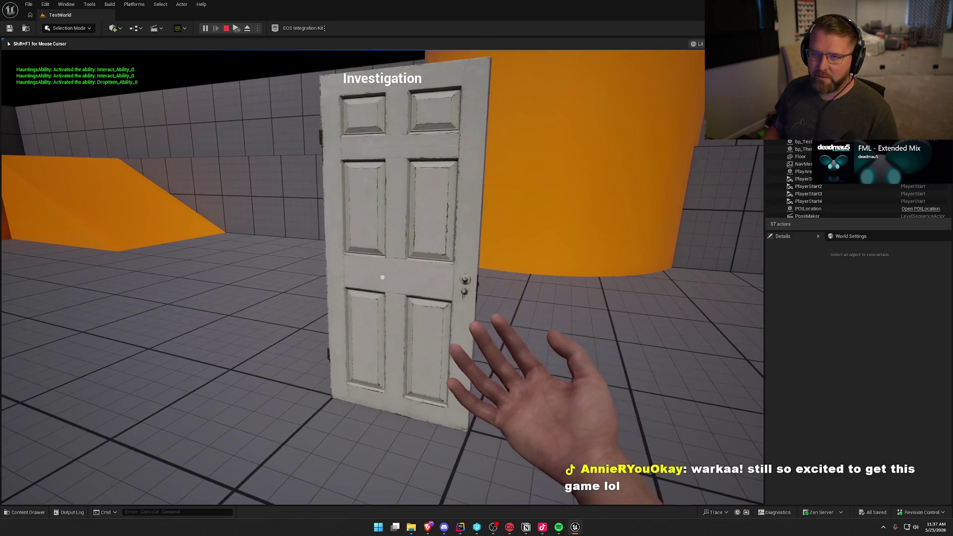
key(s)
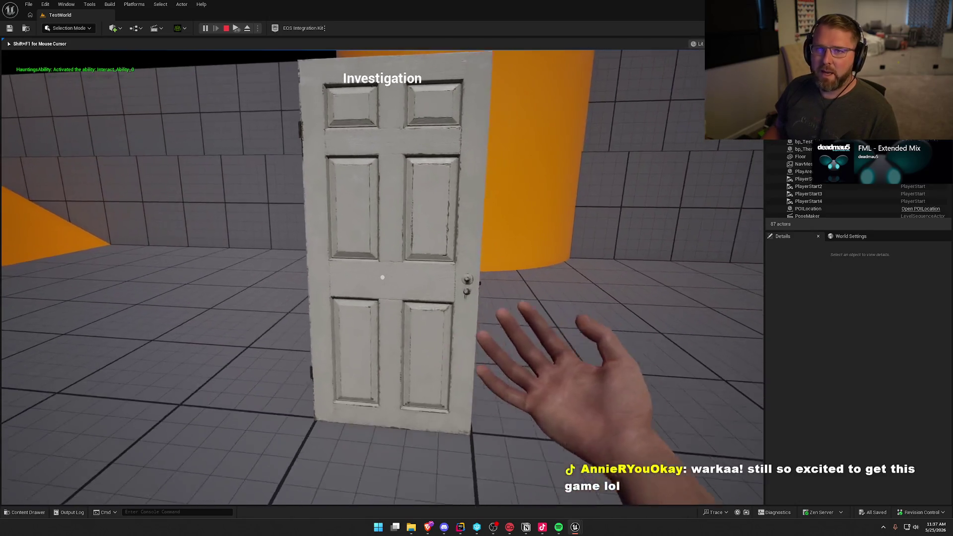
key(w)
key(s)
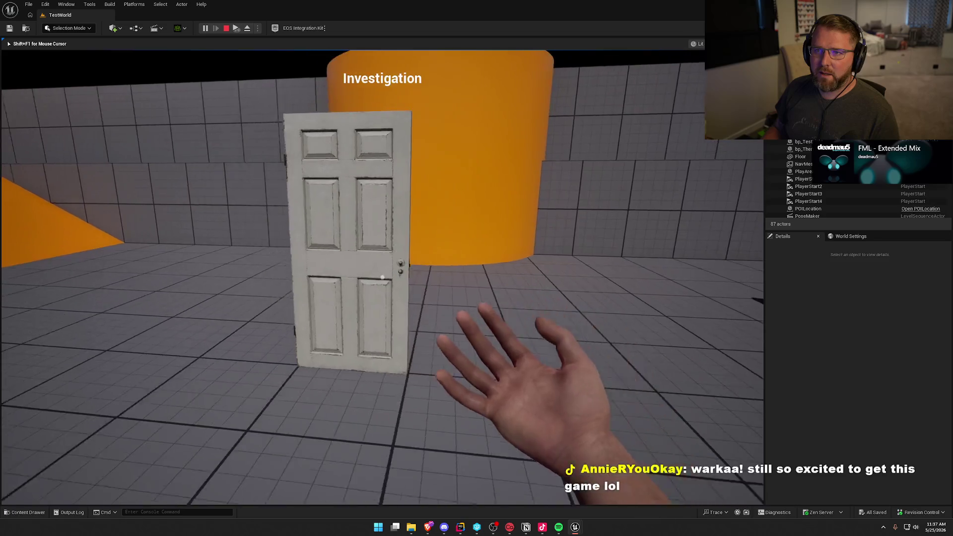
key(w)
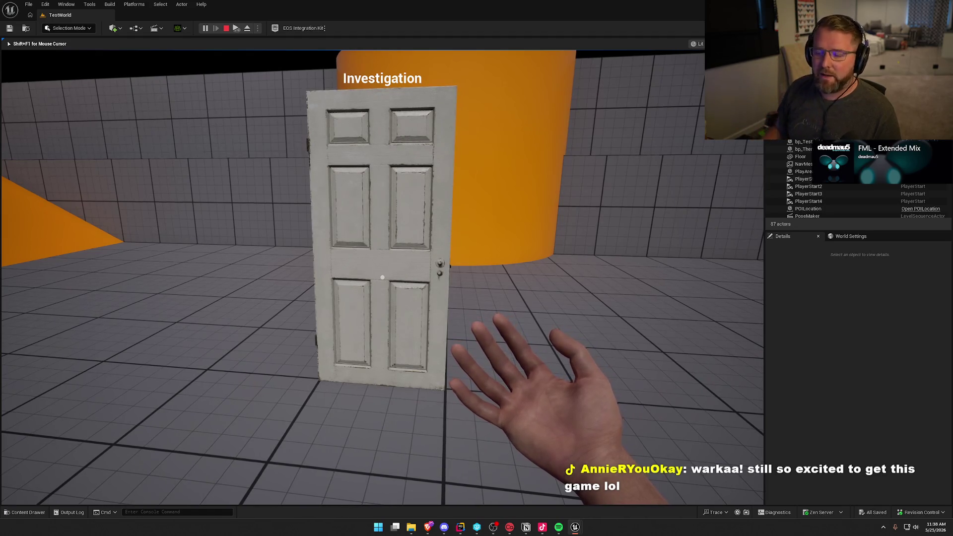
- Walk forward, pick up the orange thermometer, back onto the orange platform, and stop playing
mouse_move(382, 277)
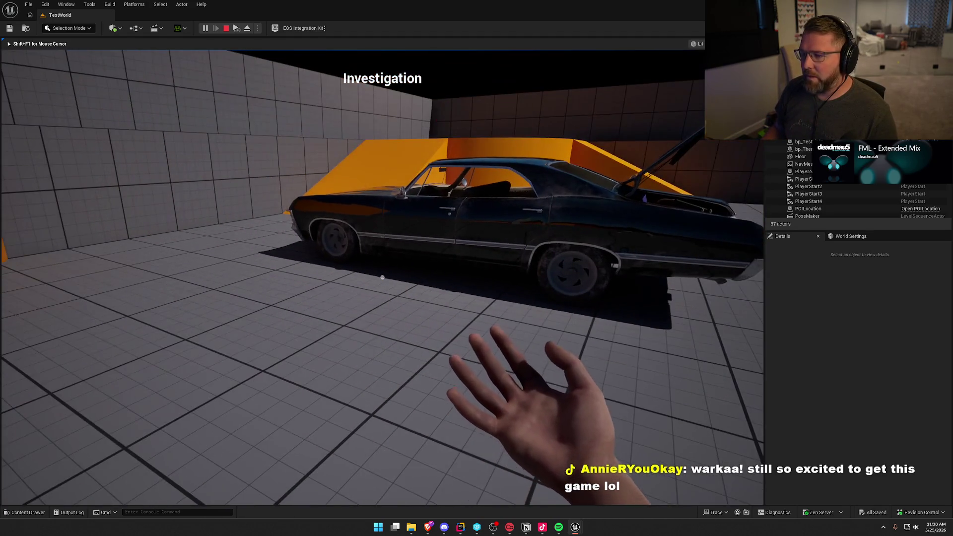
key(w)
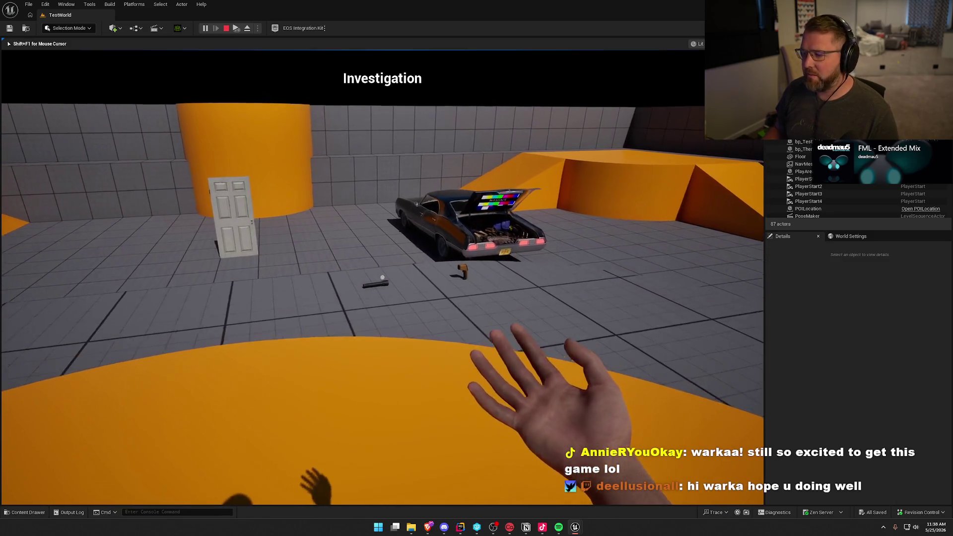
key(e)
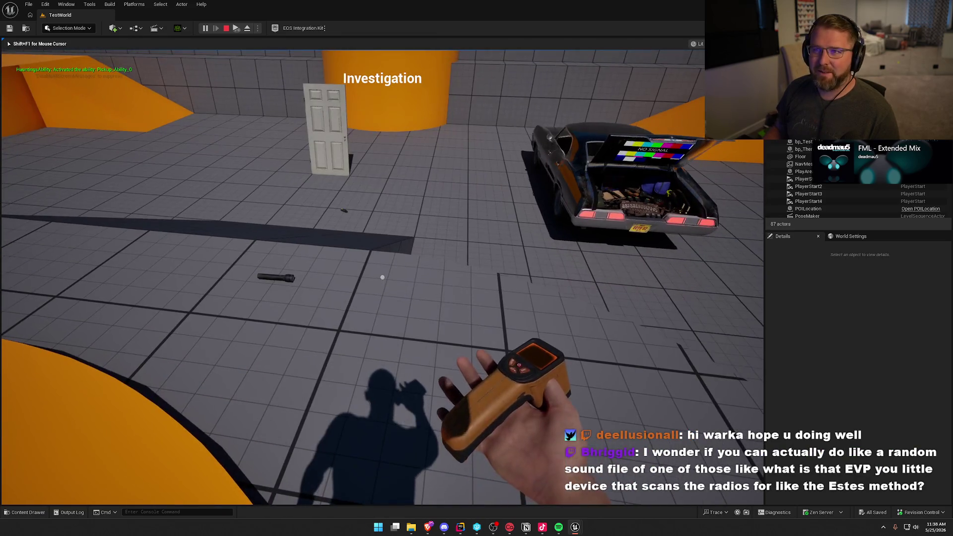
key(s)
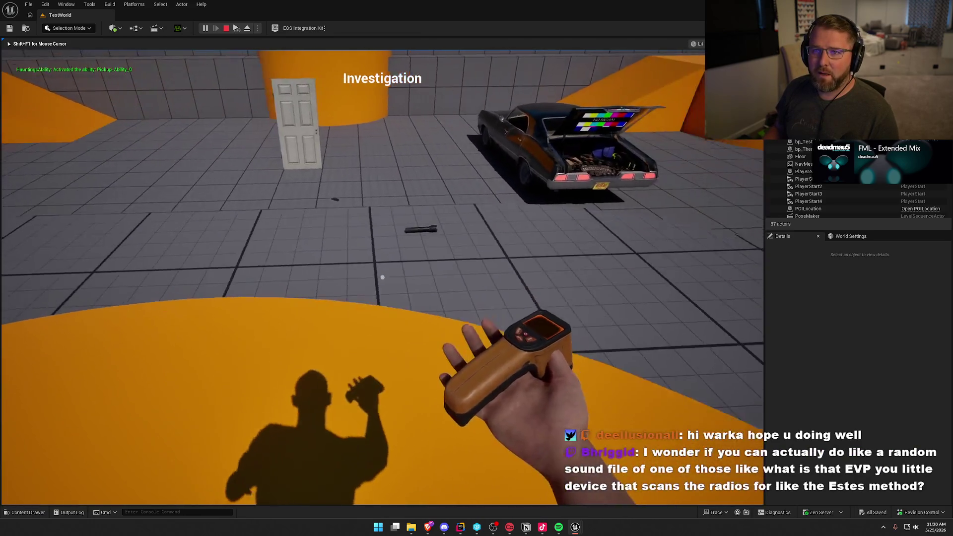
key(s)
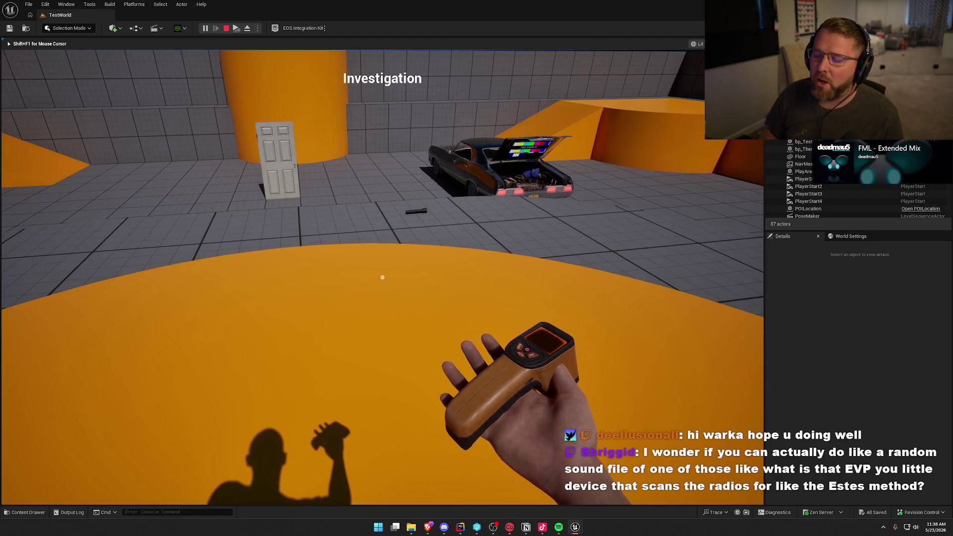
key(w)
key(w)
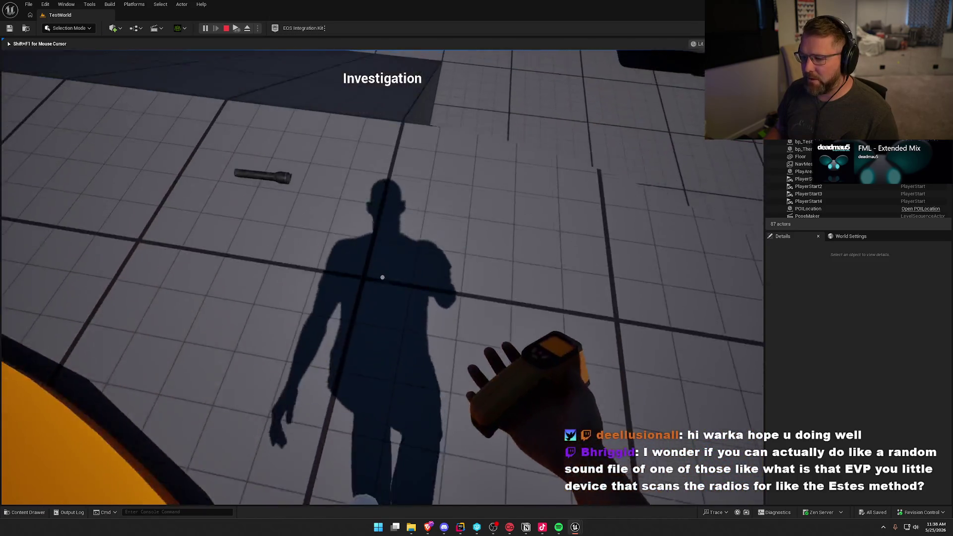
key(Escape)
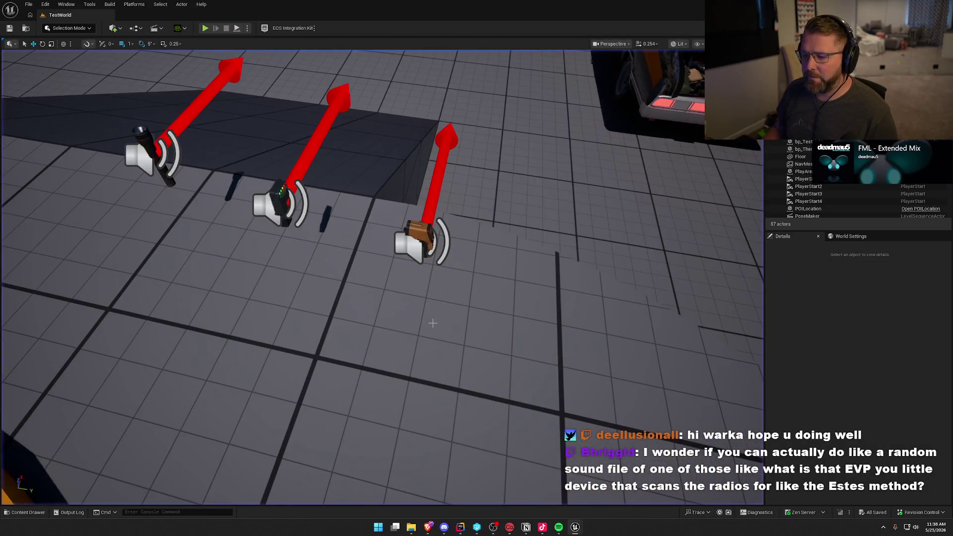
- Browse Content > Art > Meshes > SpiritBox and open SK_SpiritBox_Skeleton
click(28, 512)
click(24, 357)
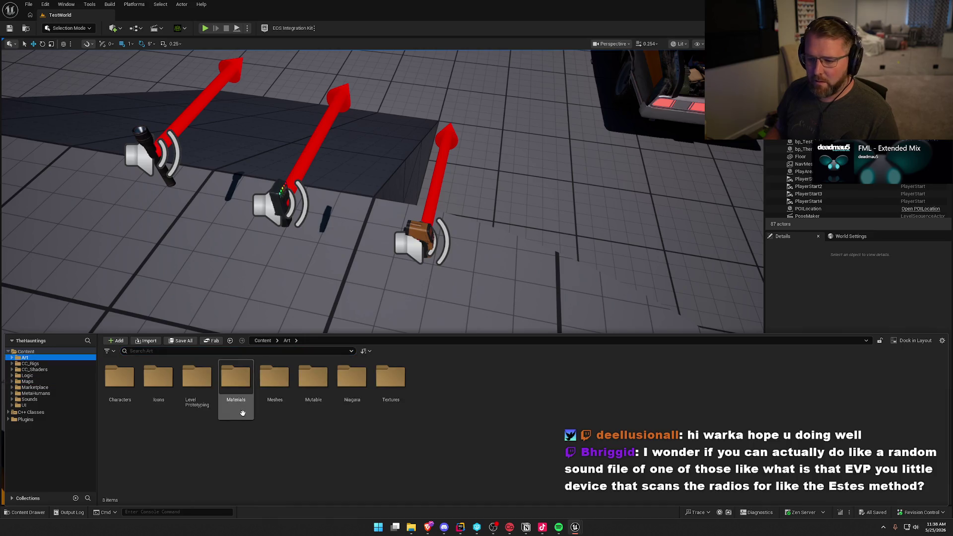
double_click(274, 378)
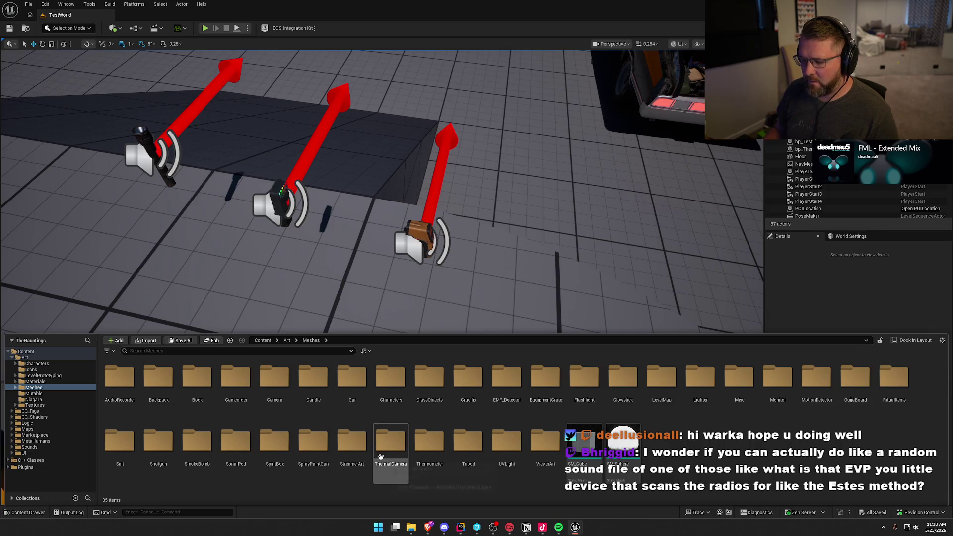
double_click(281, 443)
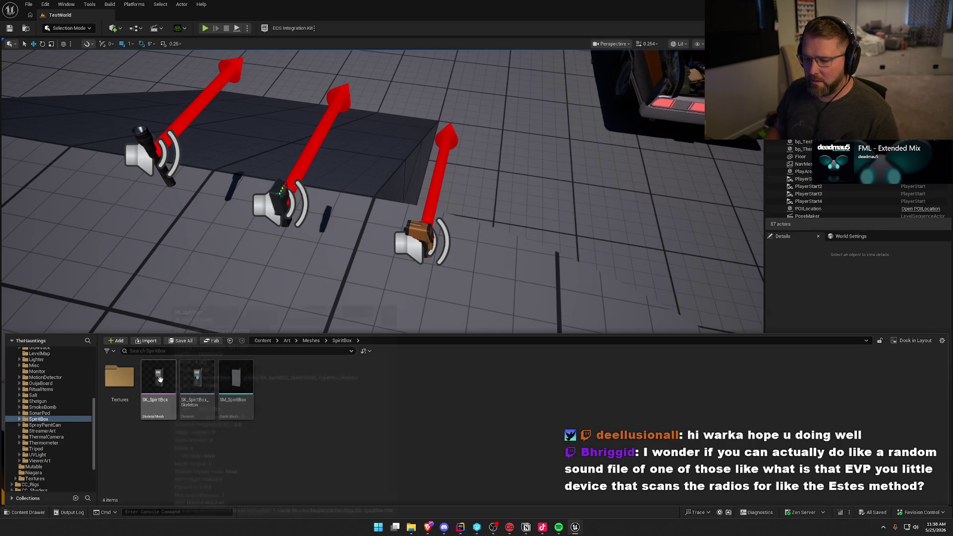
double_click(189, 383)
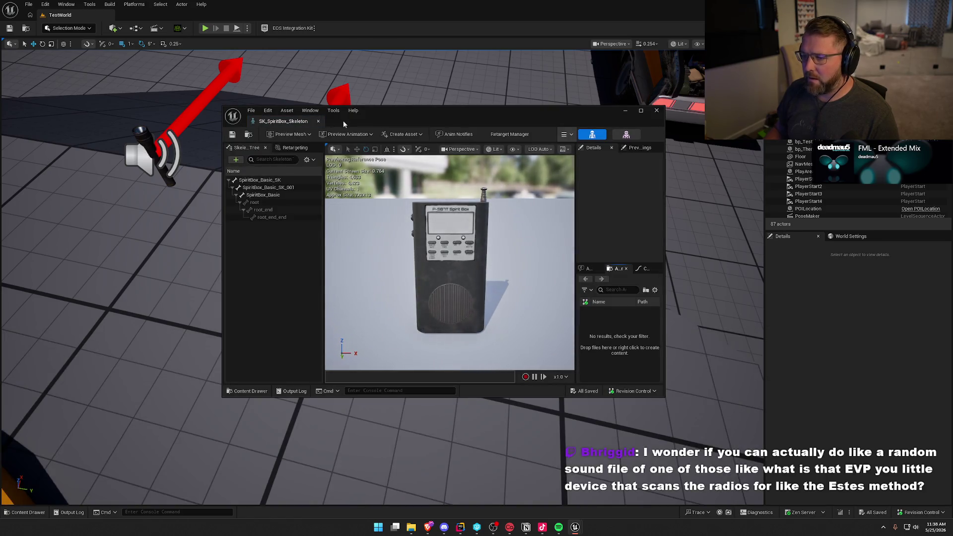
- Dock the SpiritBox skeleton editor, then close it and turn the TestWorld camera right
mouse_move(343, 120)
mouse_down()
mouse_move(246, 76)
mouse_move(183, 24)
mouse_up()
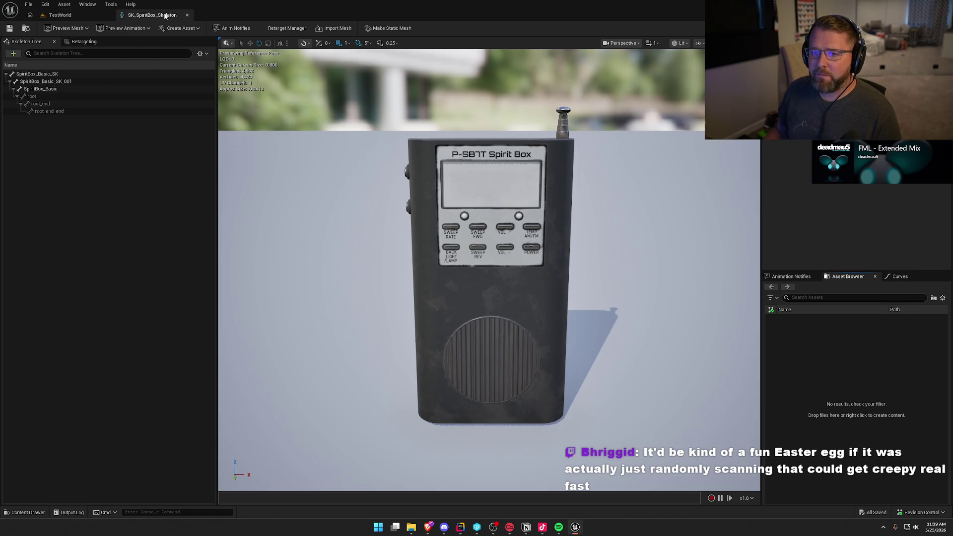
click(187, 15)
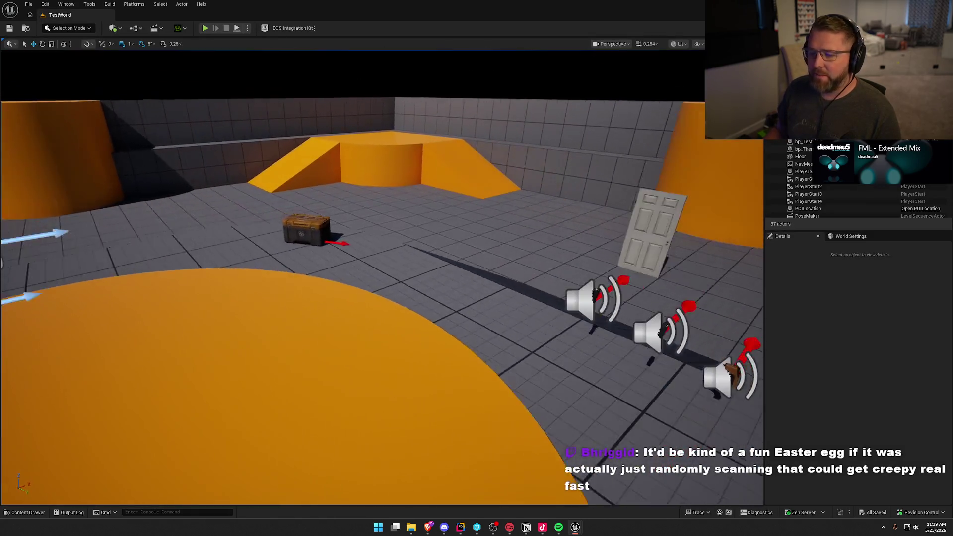
mouse_move(496, 262)
mouse_down()
mouse_move(521, 262)
mouse_move(521, 271)
mouse_up()
- Switch to Game View, then browse Sounds > Equipment in the Content Drawer and close it
key(g)
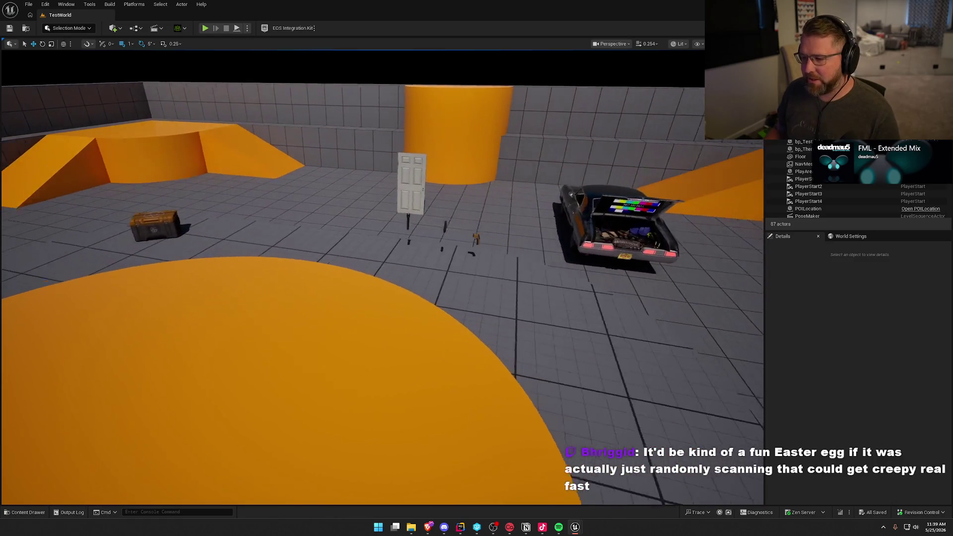
key(ctrl+space)
scroll(57, 461, down, 3)
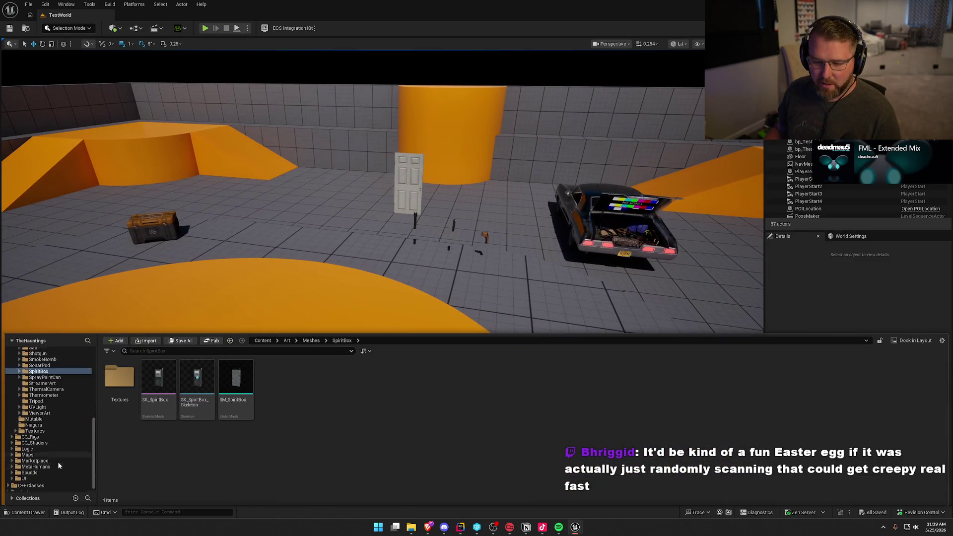
click(59, 468)
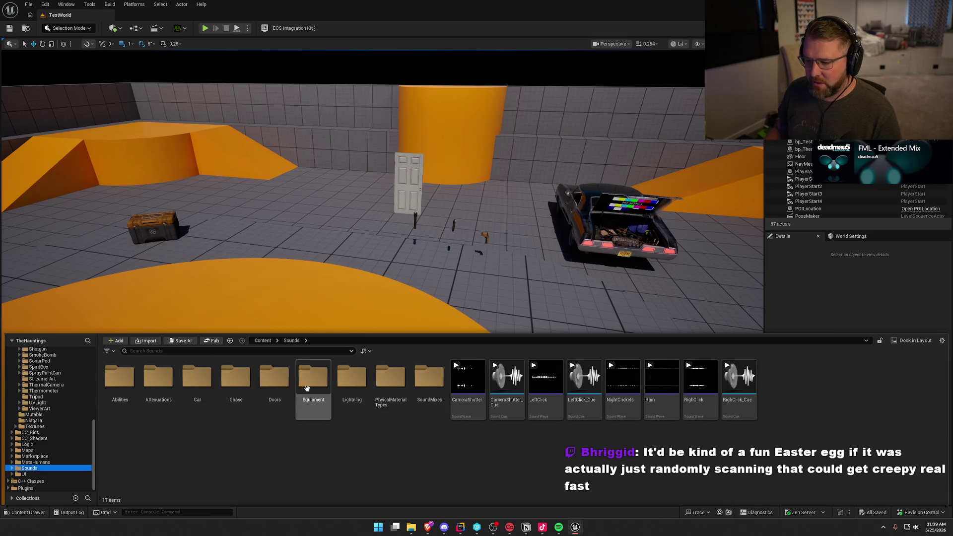
double_click(311, 407)
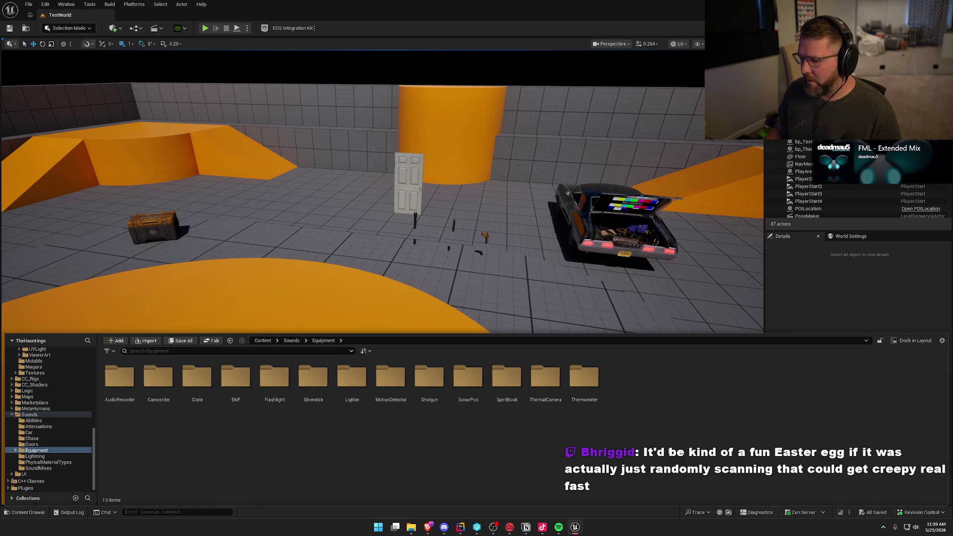
key(ctrl+space)
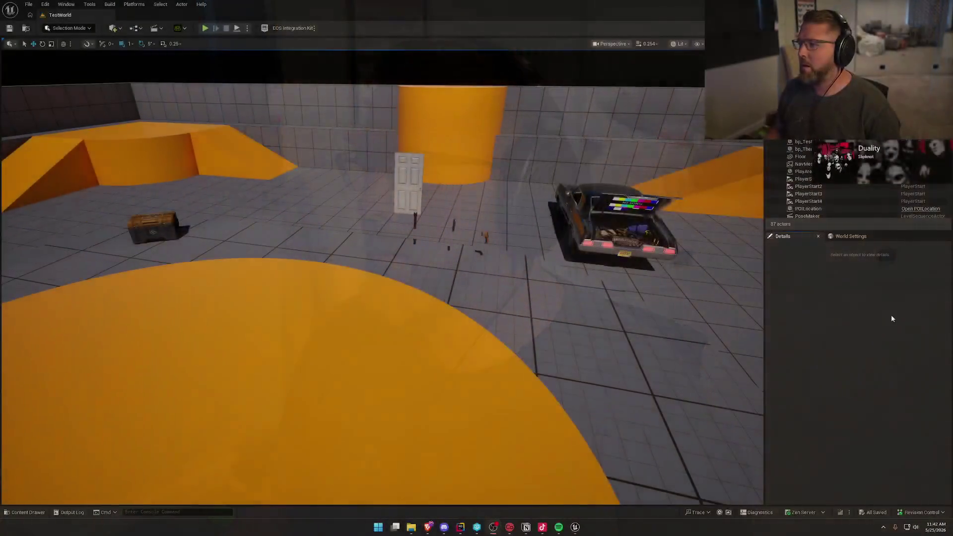
- Pull the camera back around the arena, dismiss the Floor actor's menu, and start Play-In-Editor
mouse_move(408, 256)
mouse_down()
mouse_move(357, 259)
mouse_move(408, 256)
mouse_up()
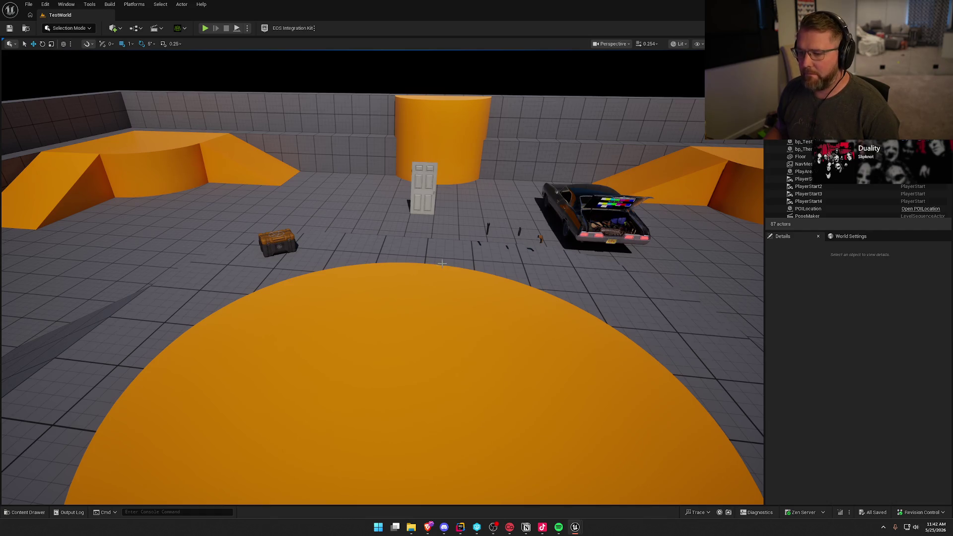
mouse_move(441, 266)
mouse_down()
mouse_move(447, 278)
mouse_move(441, 266)
mouse_up()
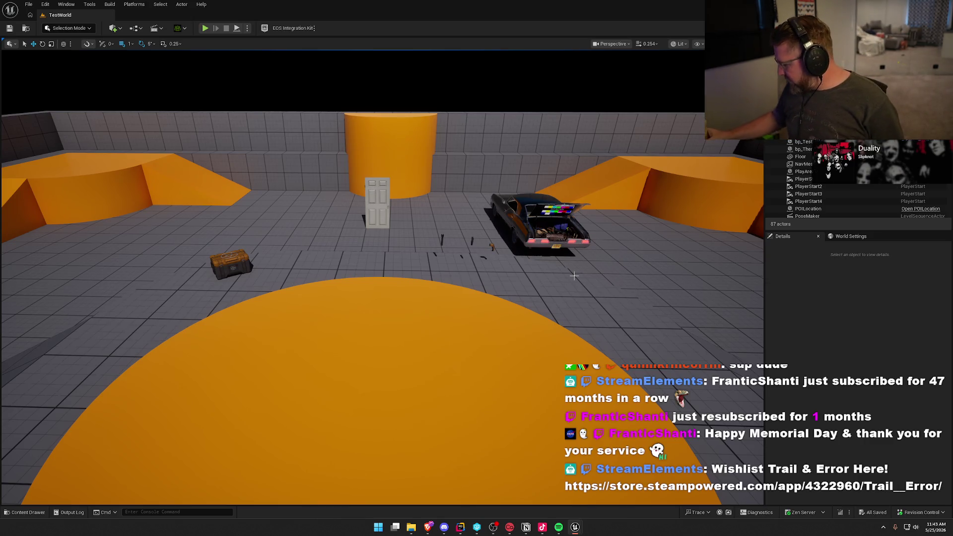
right_click(530, 257)
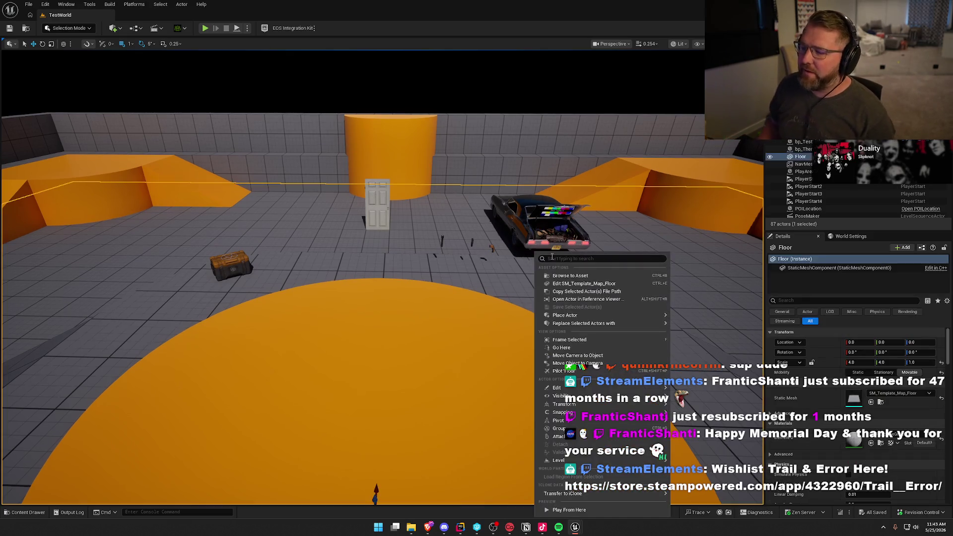
key(Escape)
drag(507, 243, 473, 232)
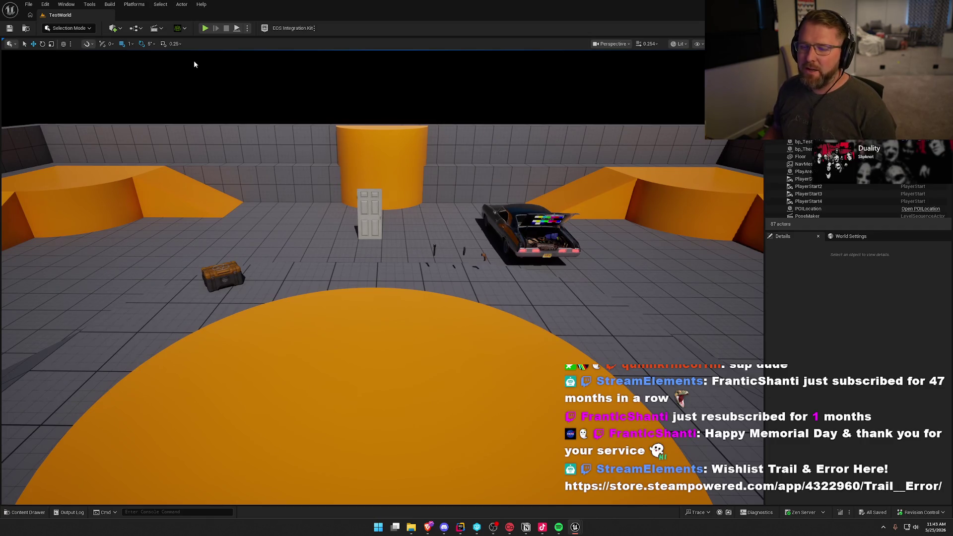
click(205, 28)
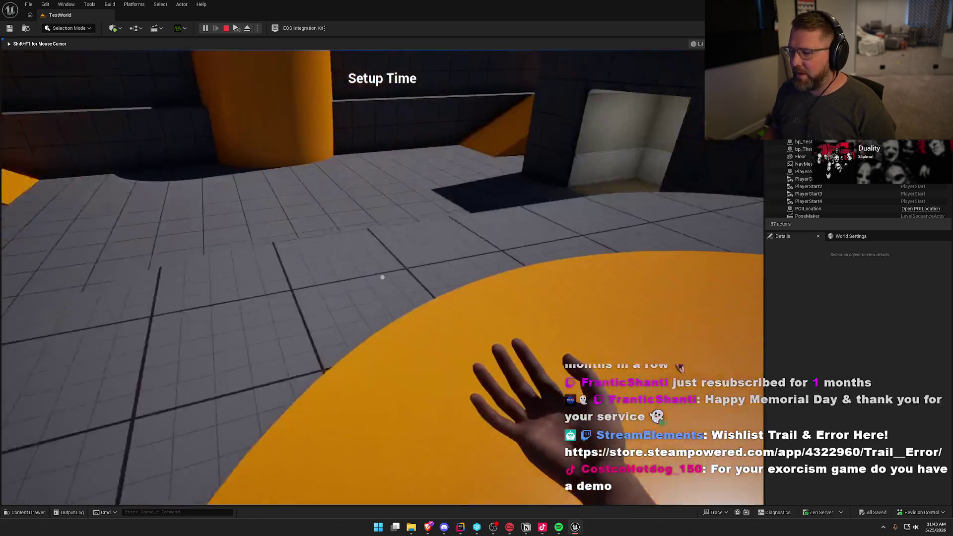
key(shift)
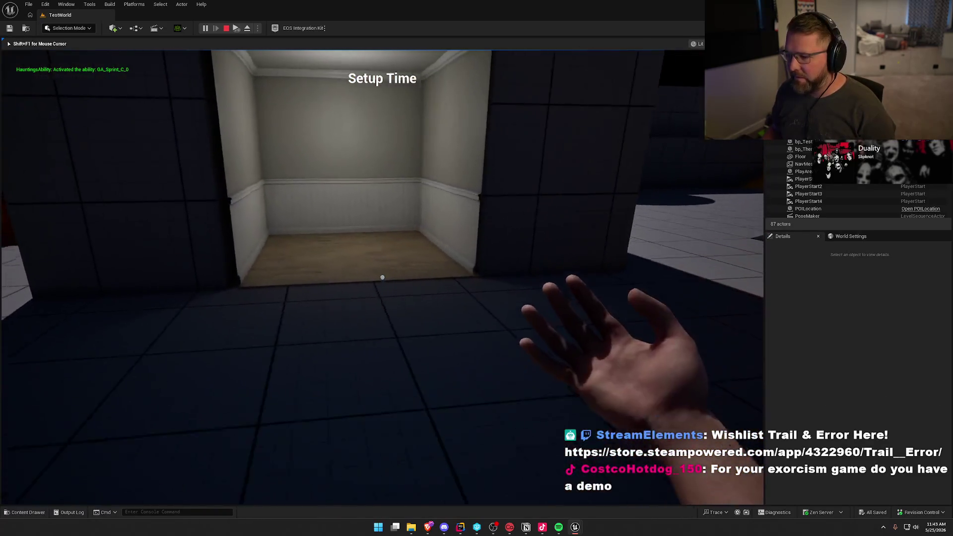
key(w)
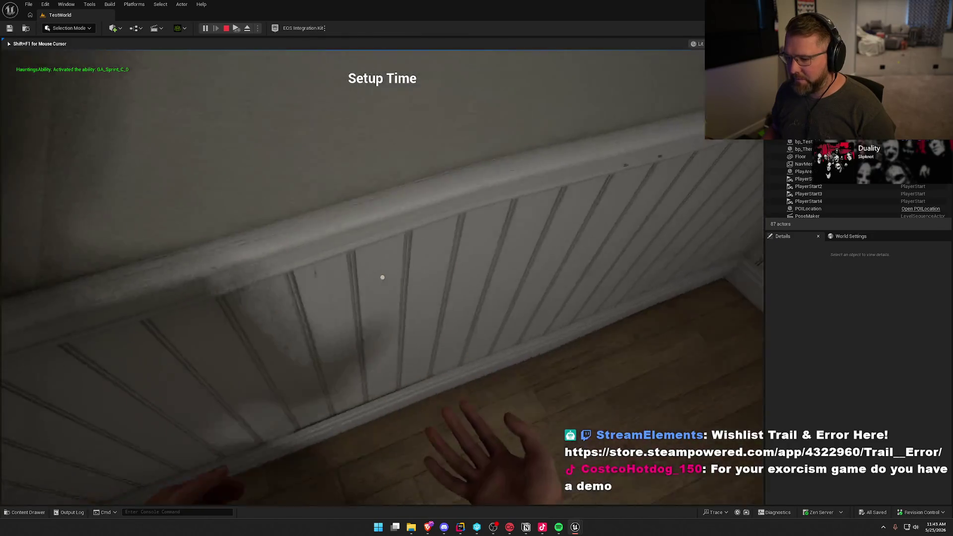
key(s)
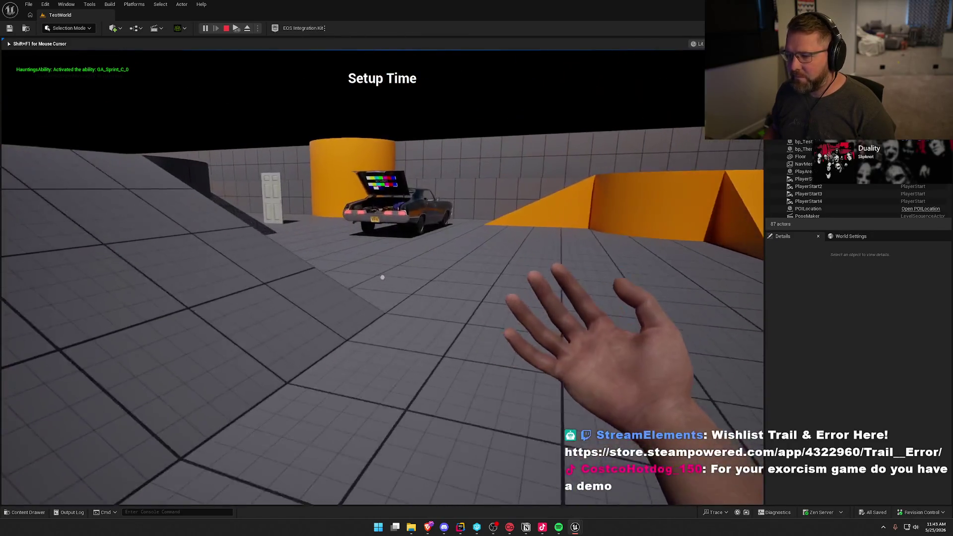
key(w)
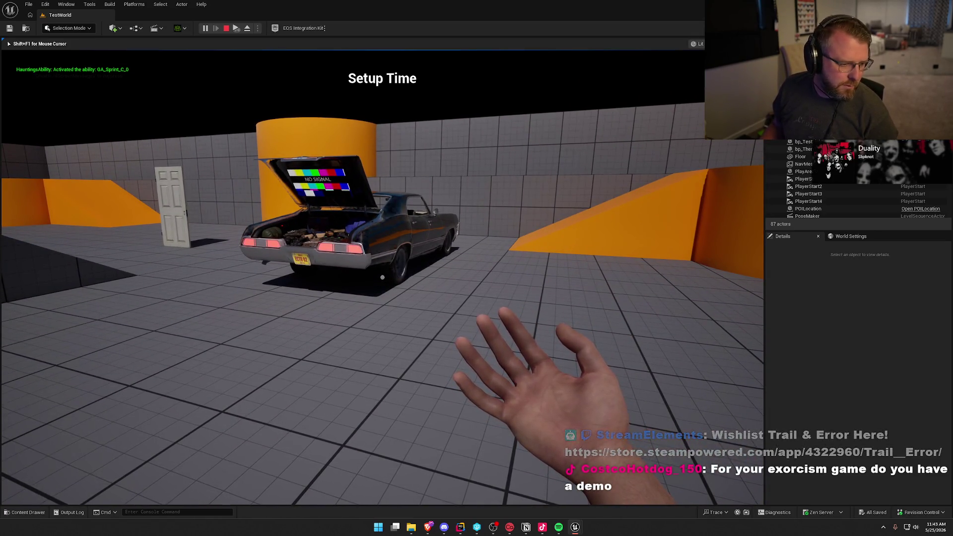
mouse_move(382, 277)
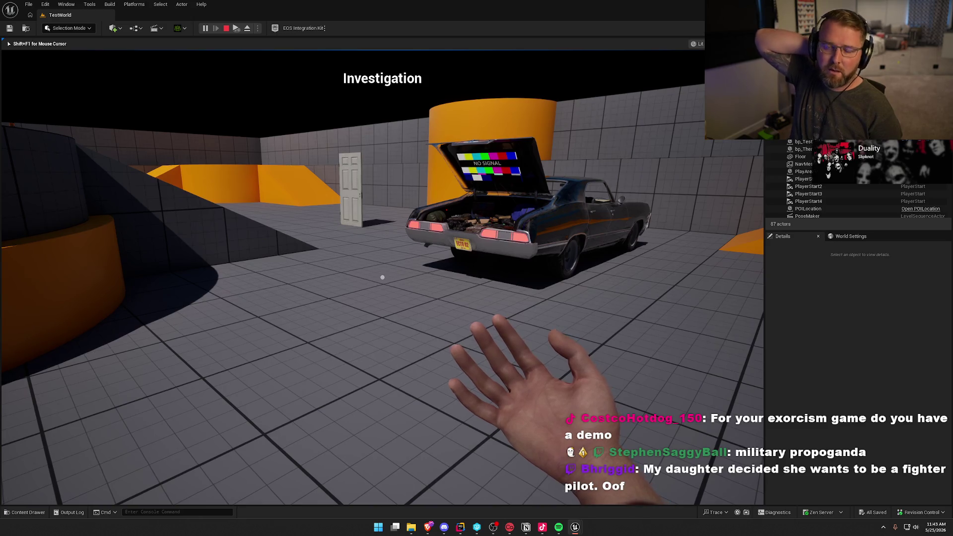
key(Escape)
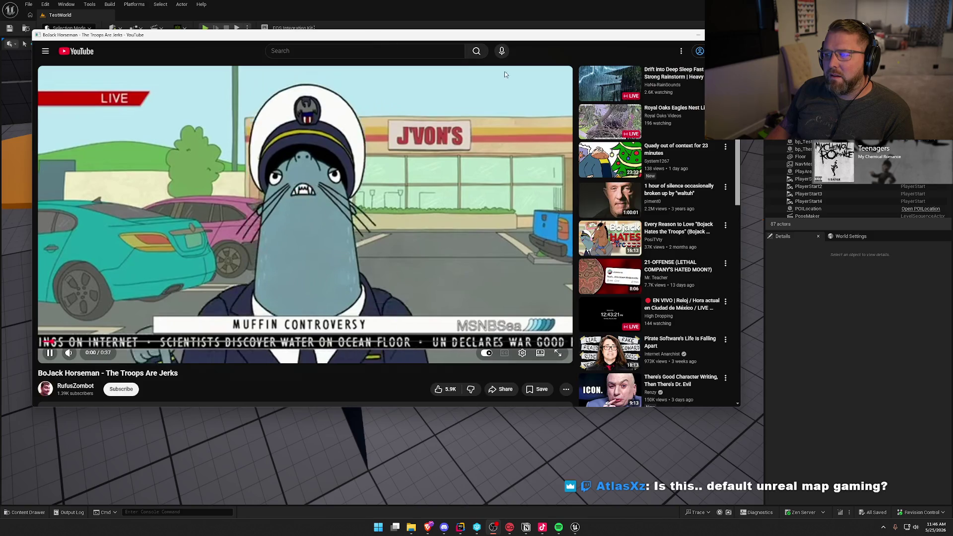
- Close the Bojack Horseman YouTube popup with Alt+F4
key(alt+F4)
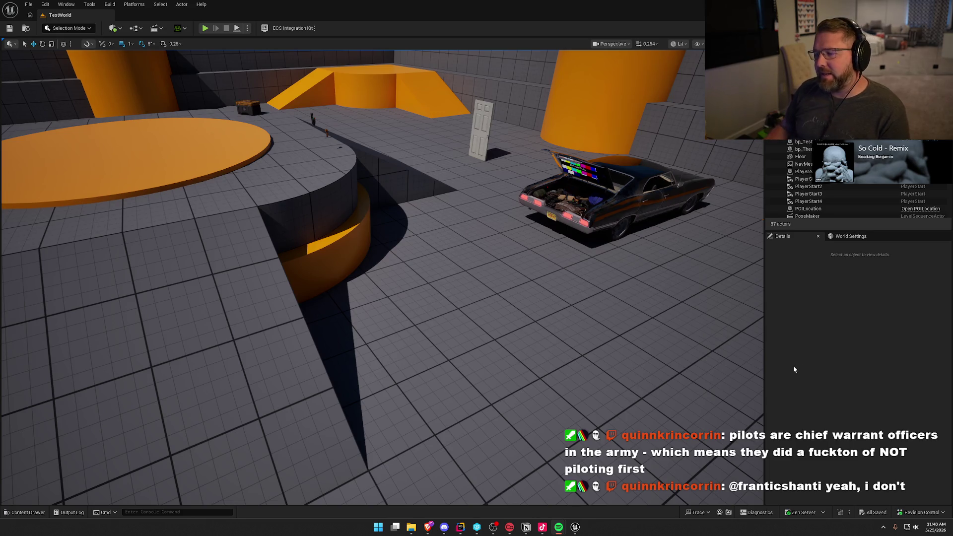
- Lower the camera toward the car, then bring the cirrus vision jet search results to the top
mouse_move(695, 368)
mouse_down()
mouse_move(645, 347)
mouse_move(571, 338)
mouse_move(546, 297)
mouse_move(546, 248)
mouse_move(521, 323)
mouse_move(496, 317)
mouse_move(536, 313)
mouse_move(516, 308)
mouse_move(563, 266)
mouse_up()
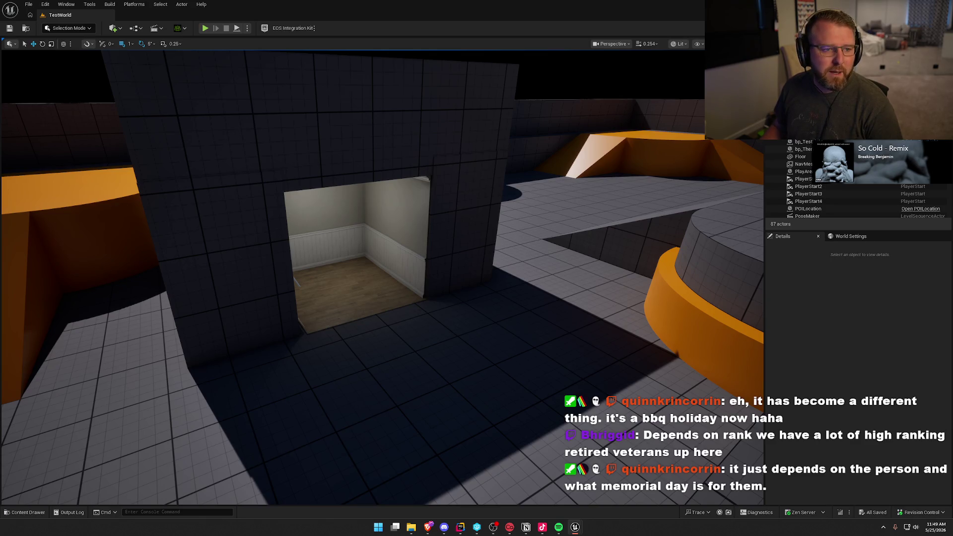
key(alt+Tab)
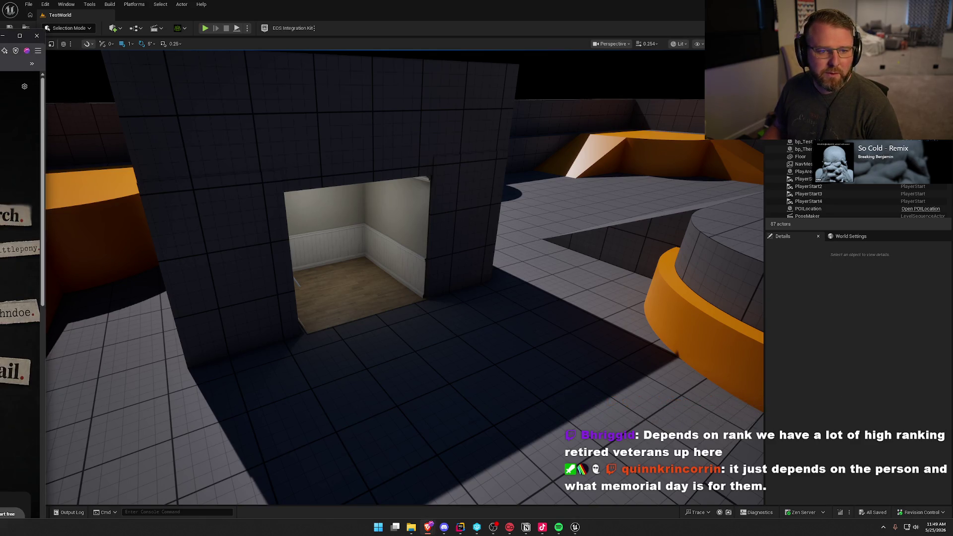
key(alt+Tab)
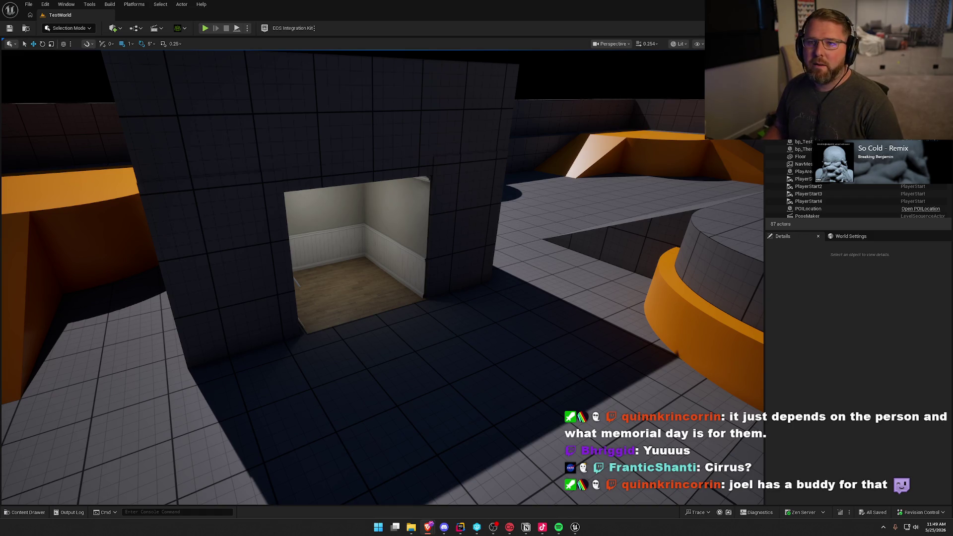
key(alt+Tab)
mouse_move(332, 72)
mouse_down()
mouse_move(333, 4)
mouse_move(360, 24)
mouse_move(363, 1)
mouse_up()
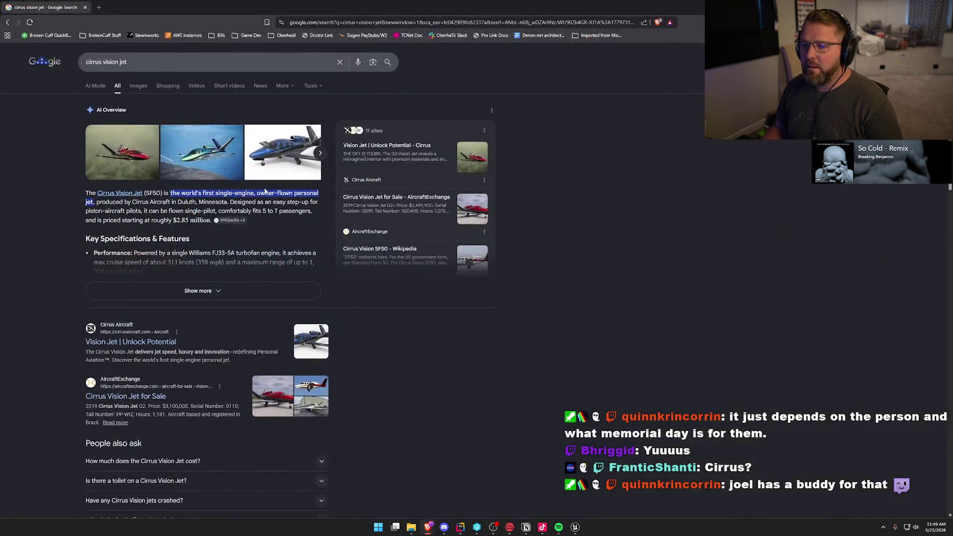
- Show image results for cirrus vision jet and enlarge the Cirrus Vision SF50 cutaway image
click(138, 89)
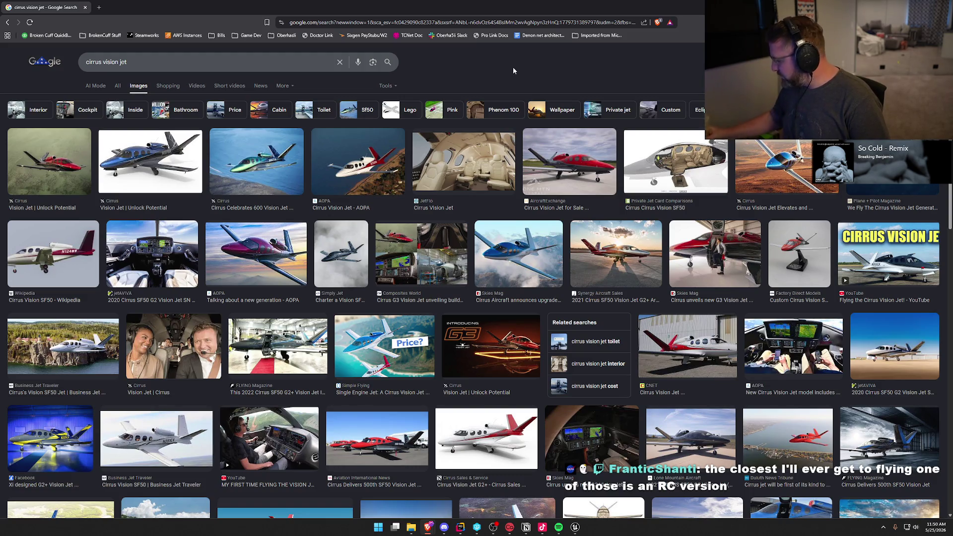
click(668, 171)
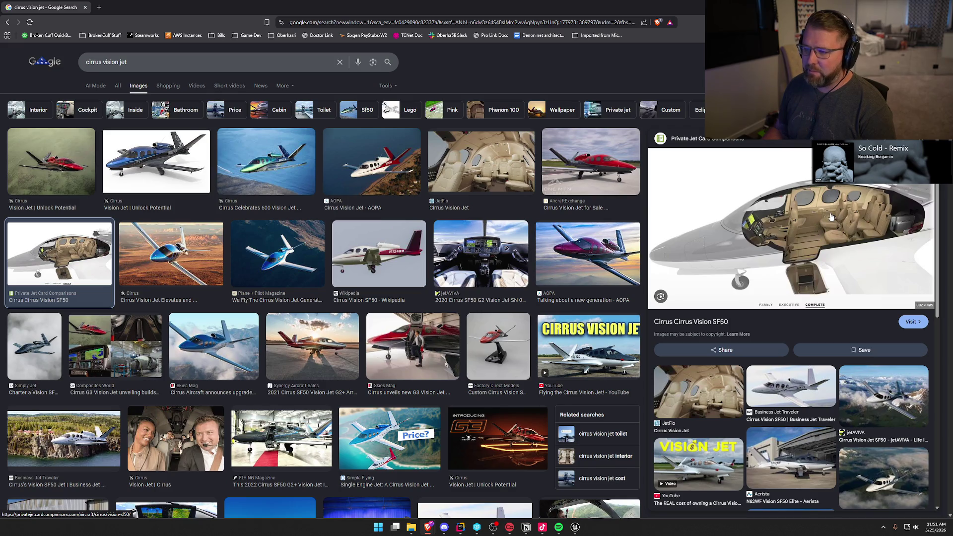
- Preview the JetFlo cabin interior photo
click(463, 167)
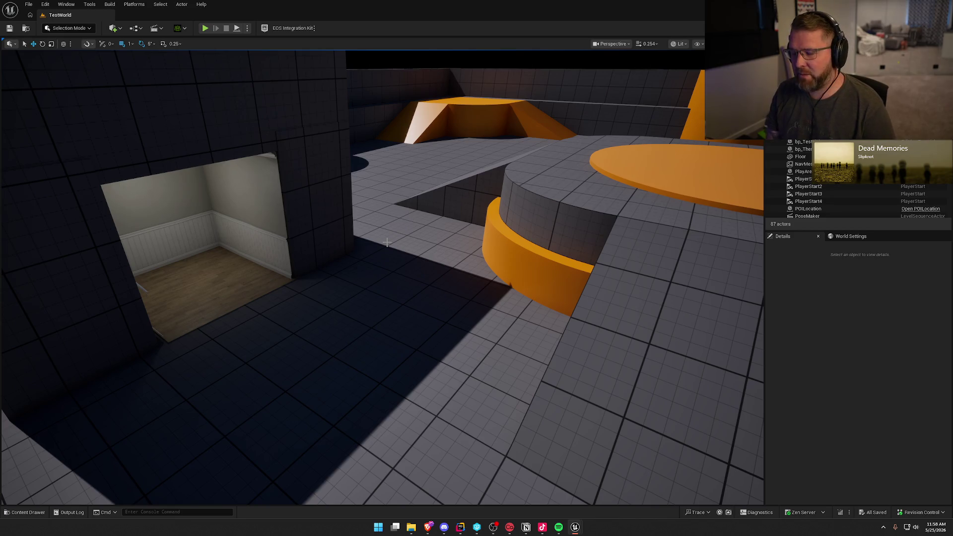
- Turn and move the camera toward the car and door, then bring up the Content Drawer
mouse_move(387, 242)
mouse_down()
mouse_move(476, 244)
mouse_move(321, 298)
mouse_up()
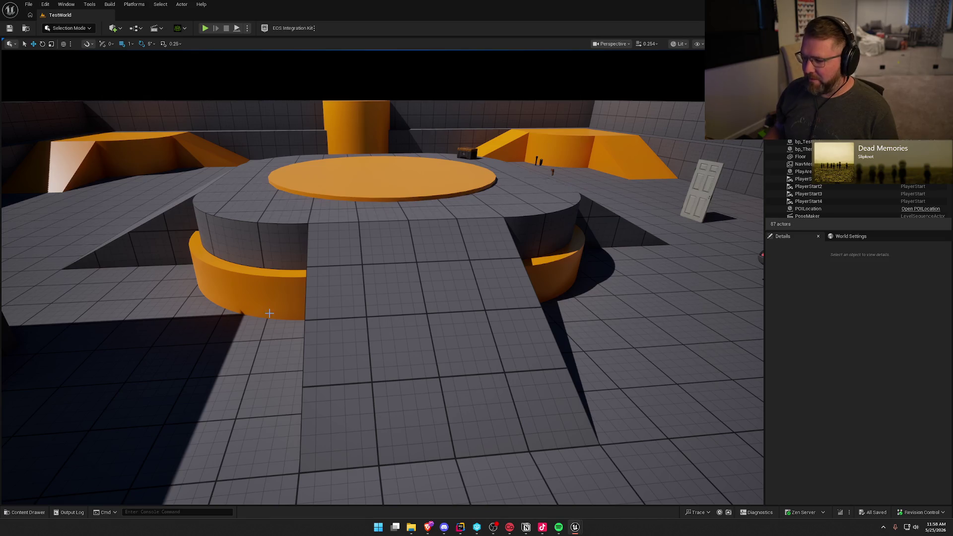
mouse_move(270, 320)
mouse_down()
mouse_move(466, 312)
mouse_move(270, 320)
mouse_up()
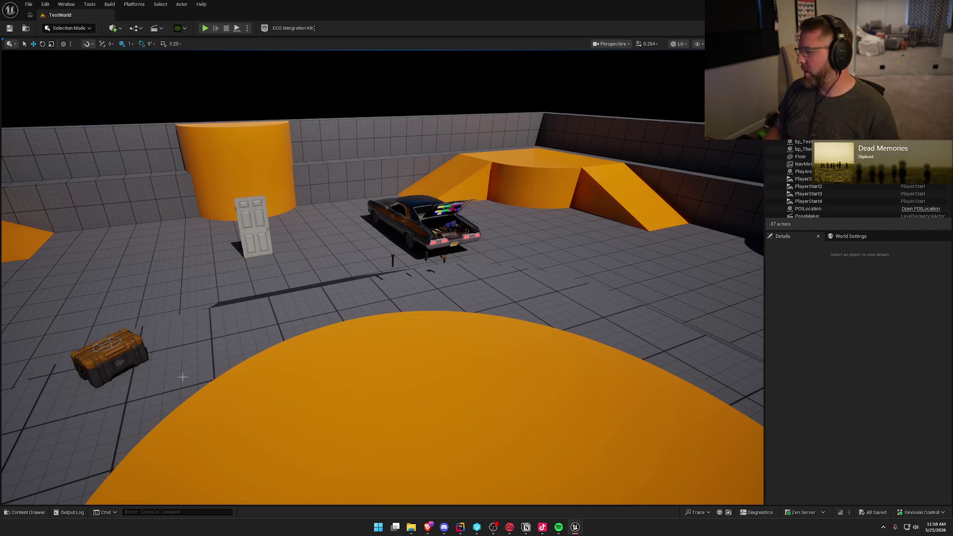
drag(316, 336, 318, 292)
key(ctrl+space)
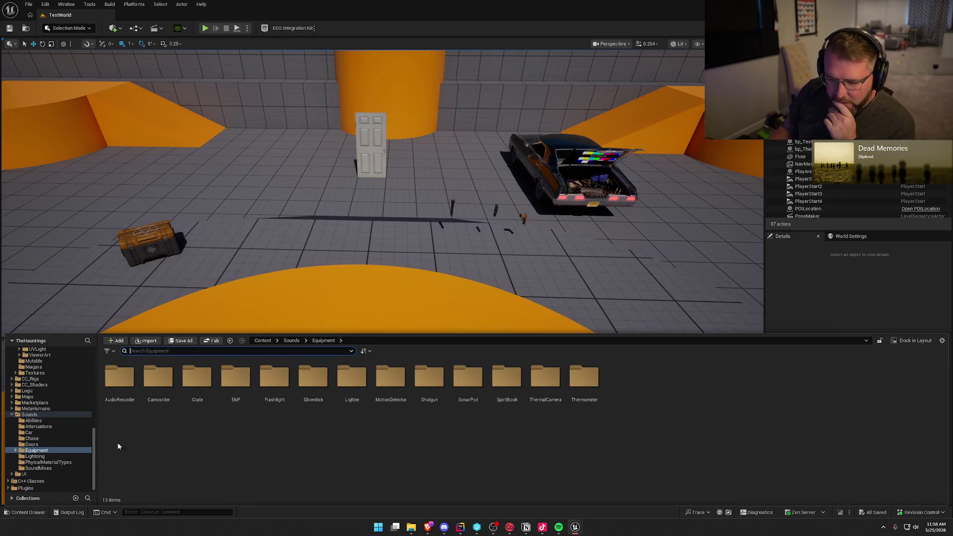
- Browse the Sounds and MetaHumans folders in the Content Drawer
click(13, 415)
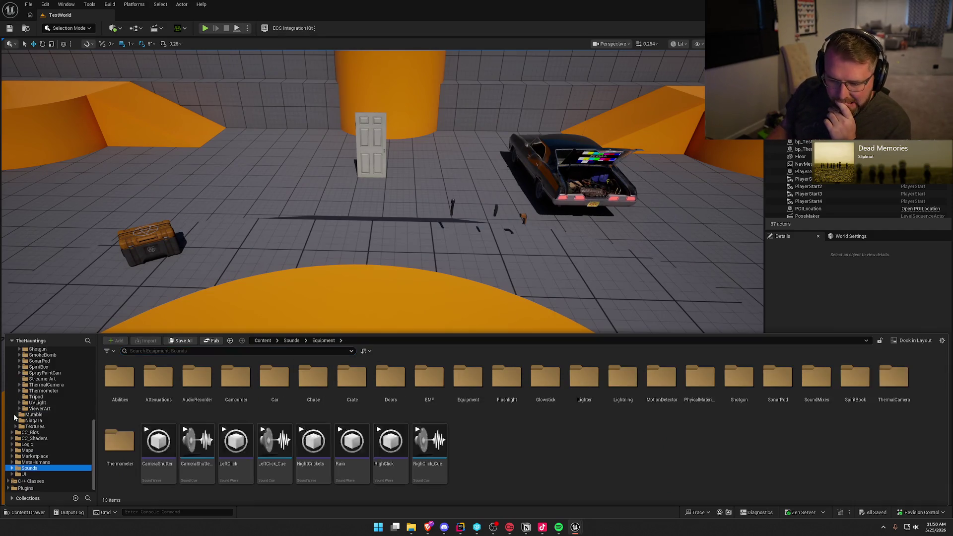
click(52, 463)
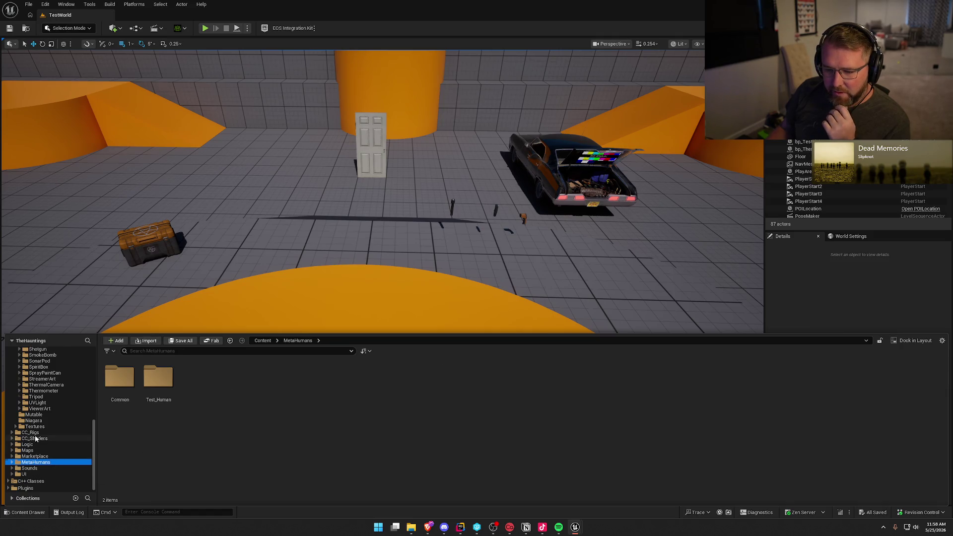
scroll(45, 442, up, 3)
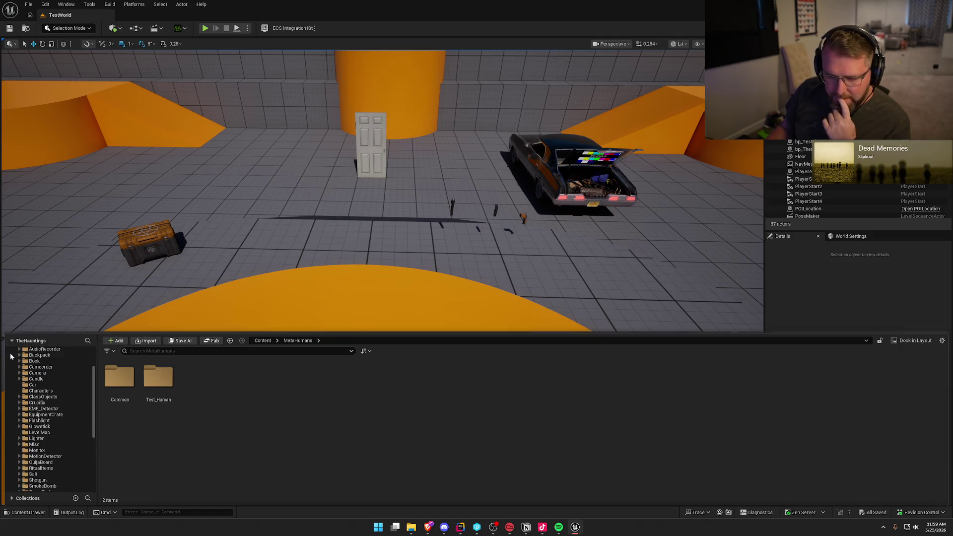
scroll(30, 417, up, 5)
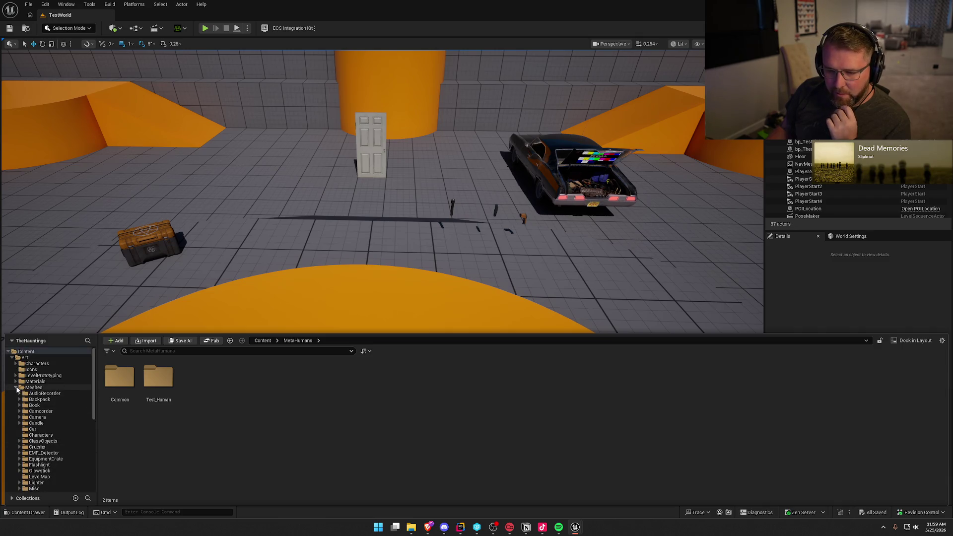
- Step through the Art subfolders Icons, Characters, Mutable, Niagara and Textures, then select the Strings folder
click(16, 387)
click(28, 371)
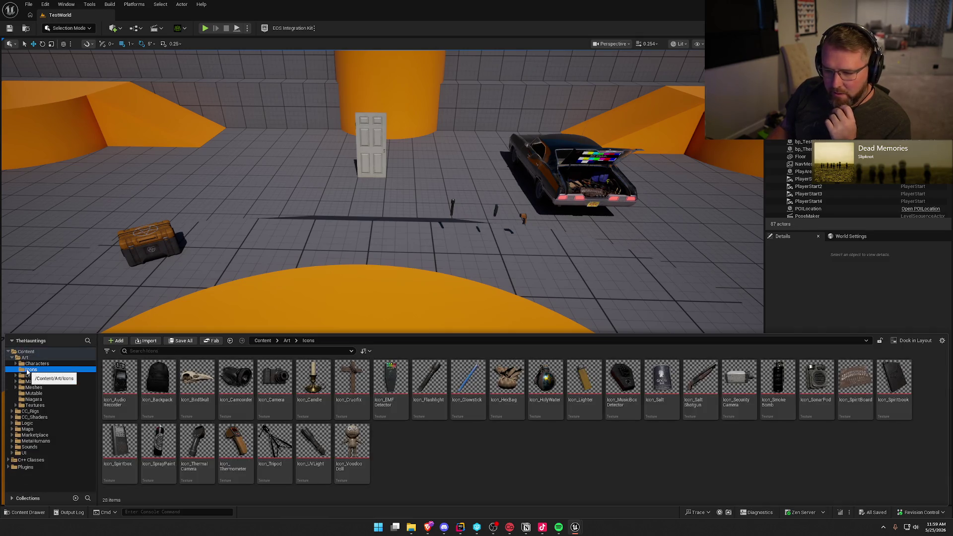
click(34, 364)
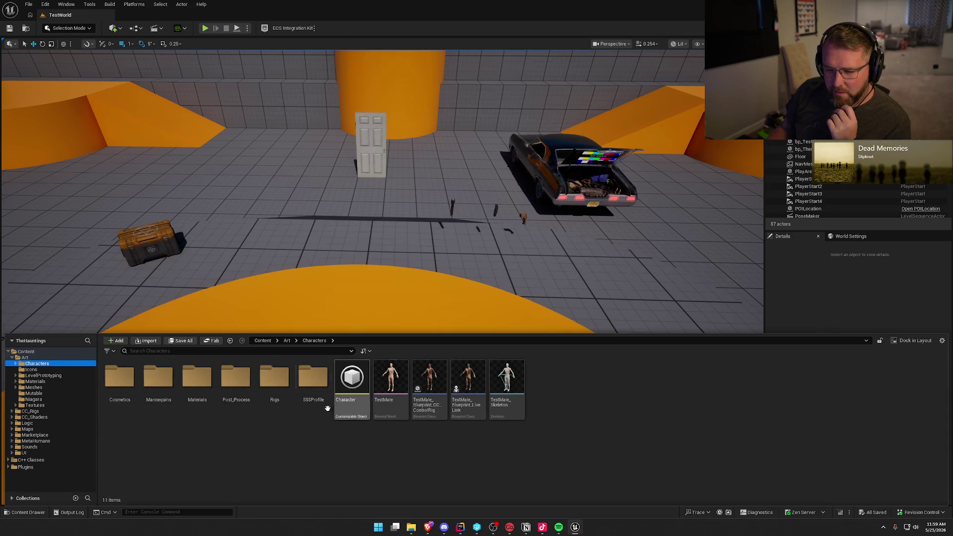
click(36, 393)
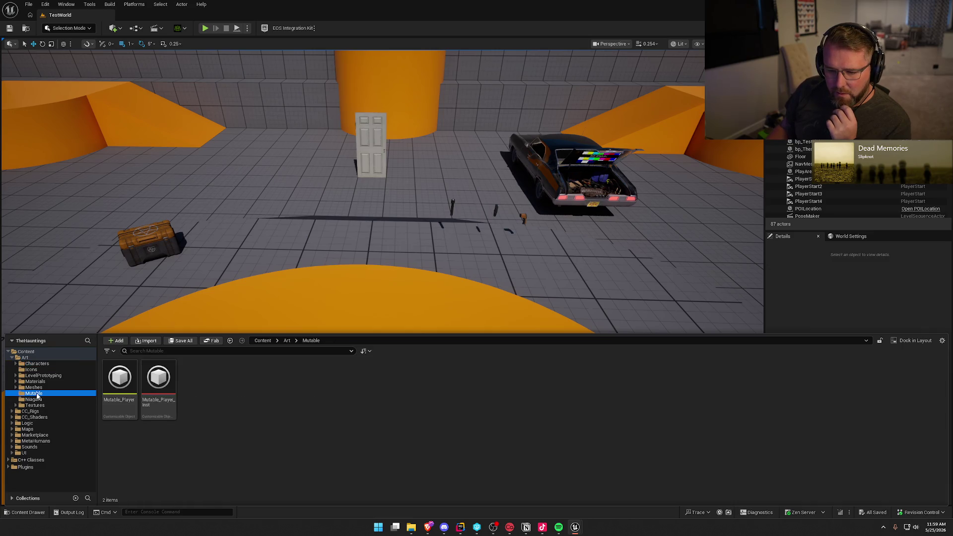
click(43, 400)
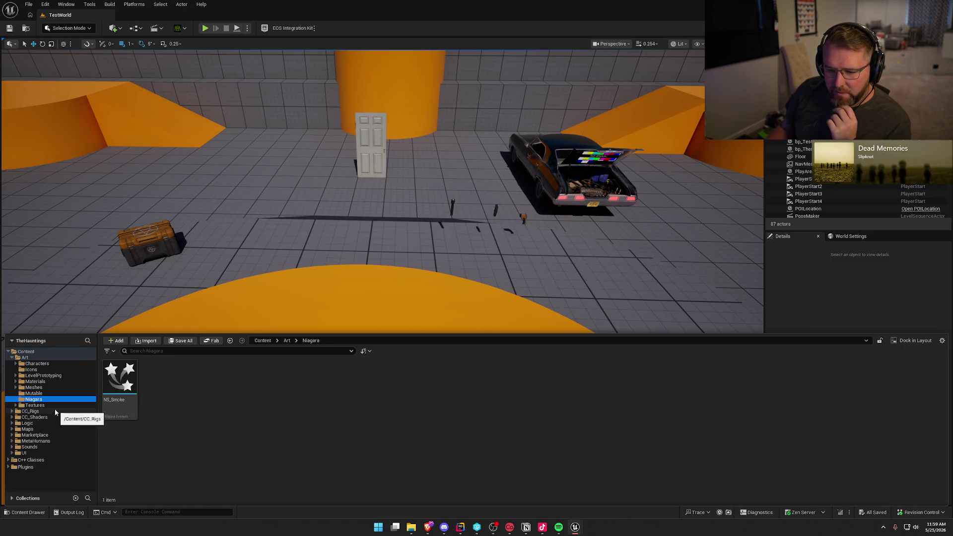
click(48, 405)
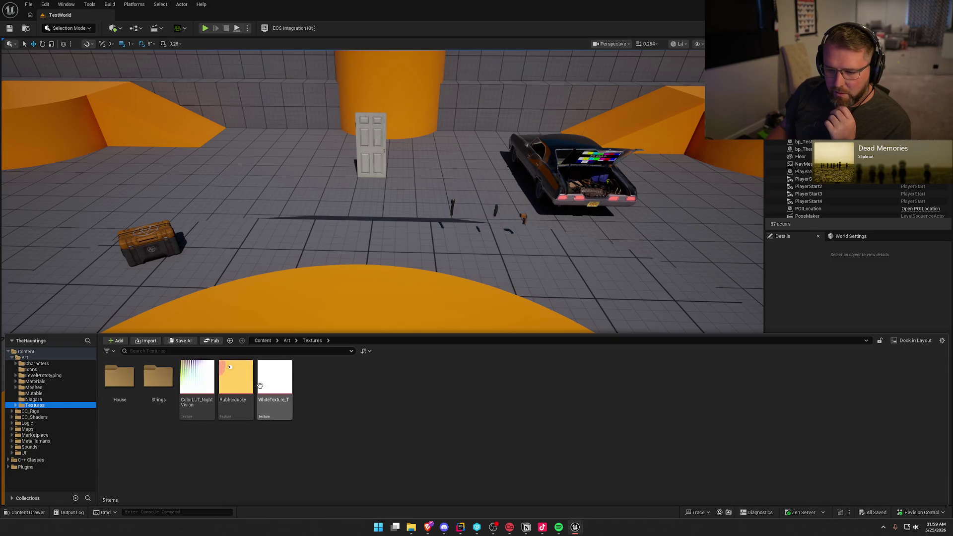
mouse_move(248, 384)
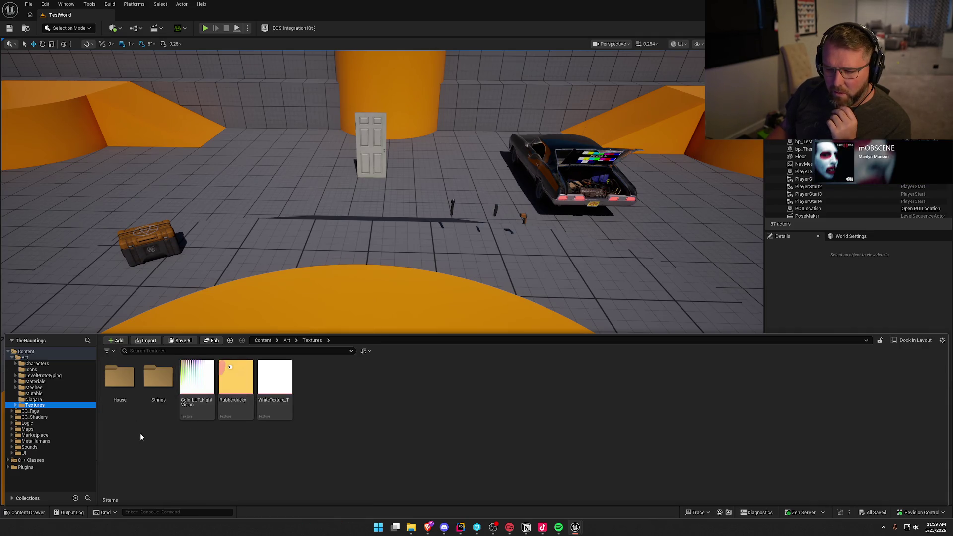
click(161, 380)
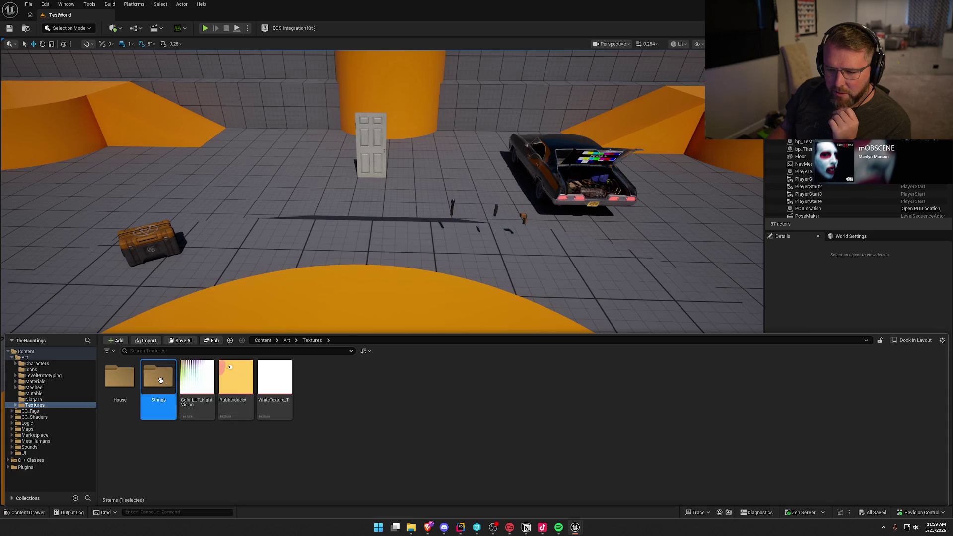
- Force-delete the three Strings textures along with the MI_Strings material instance that references them
double_click(160, 380)
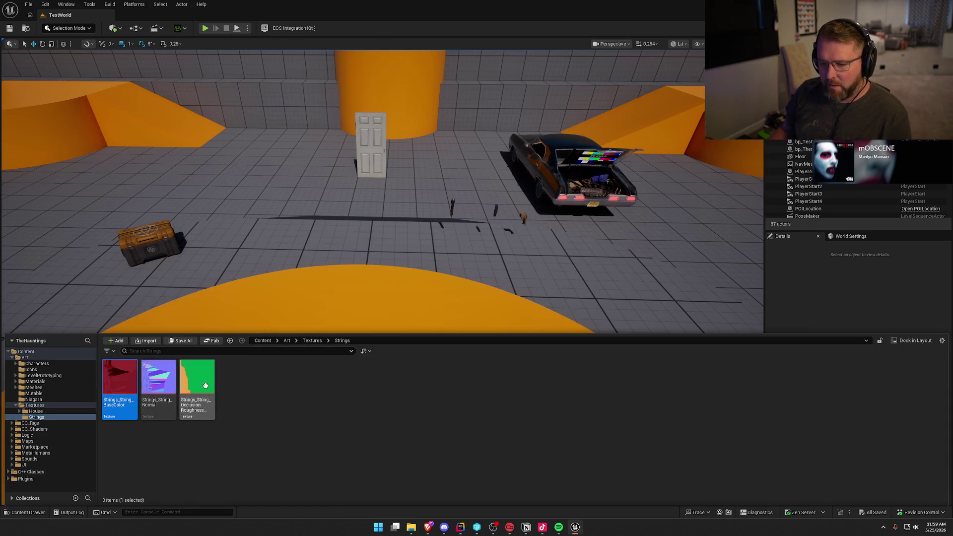
shift+click(205, 386)
key(Delete)
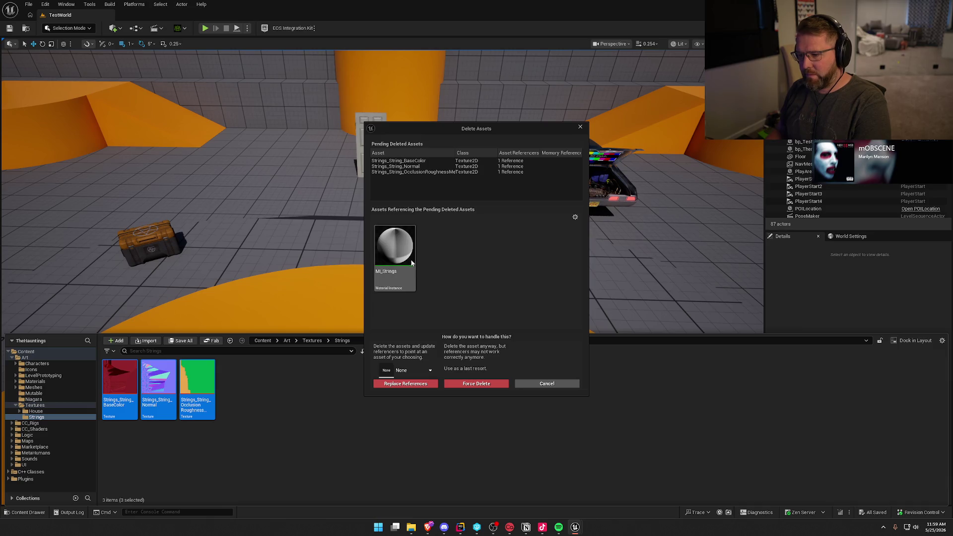
right_click(411, 263)
click(508, 286)
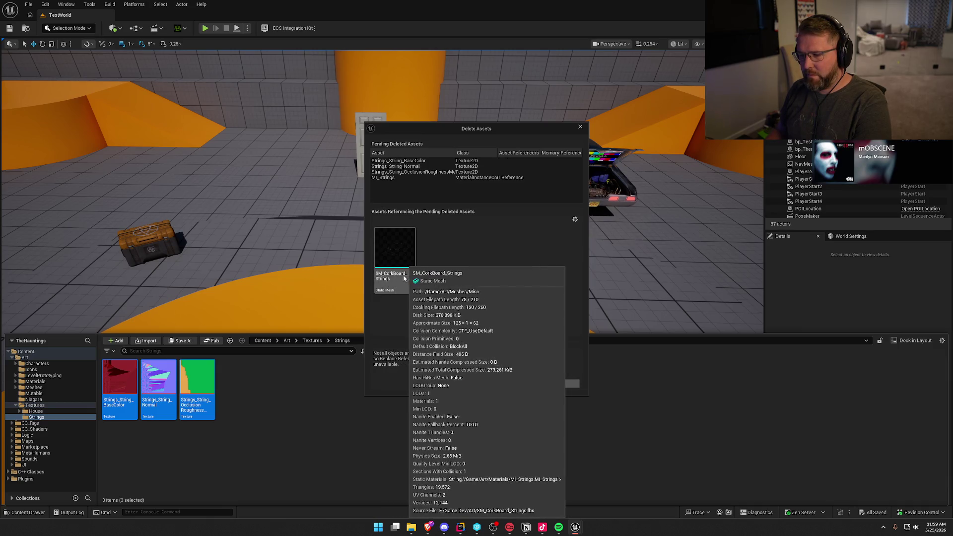
click(426, 384)
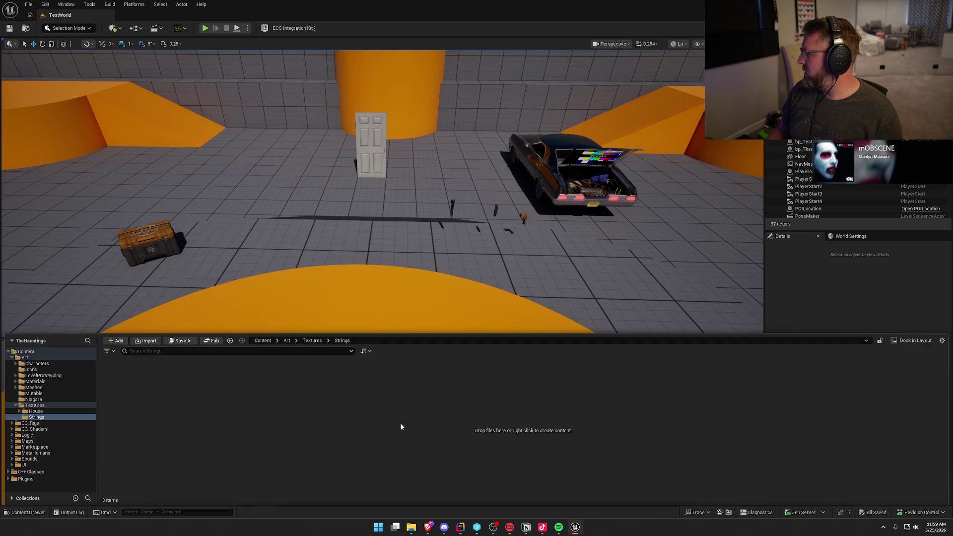
- Delete the now-empty Strings folder
click(35, 411)
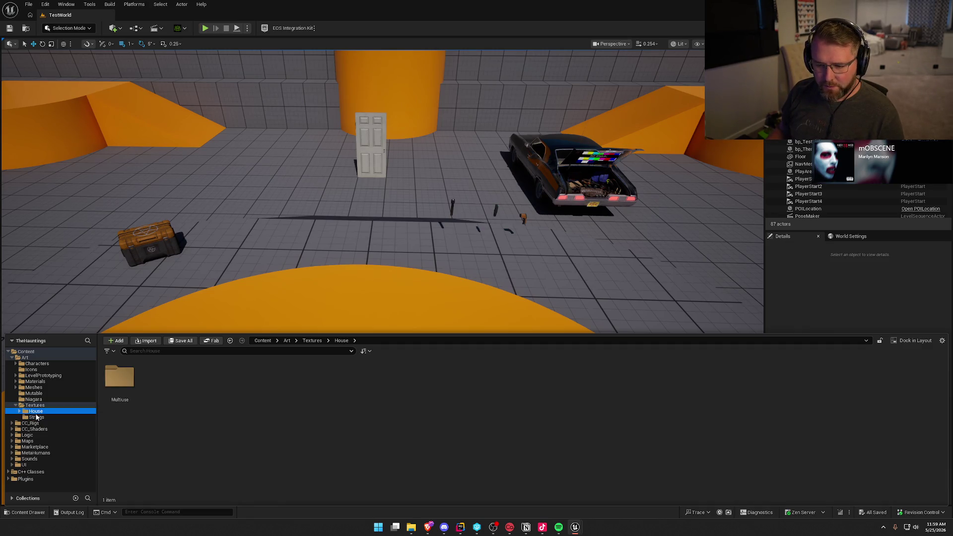
click(40, 418)
key(Delete)
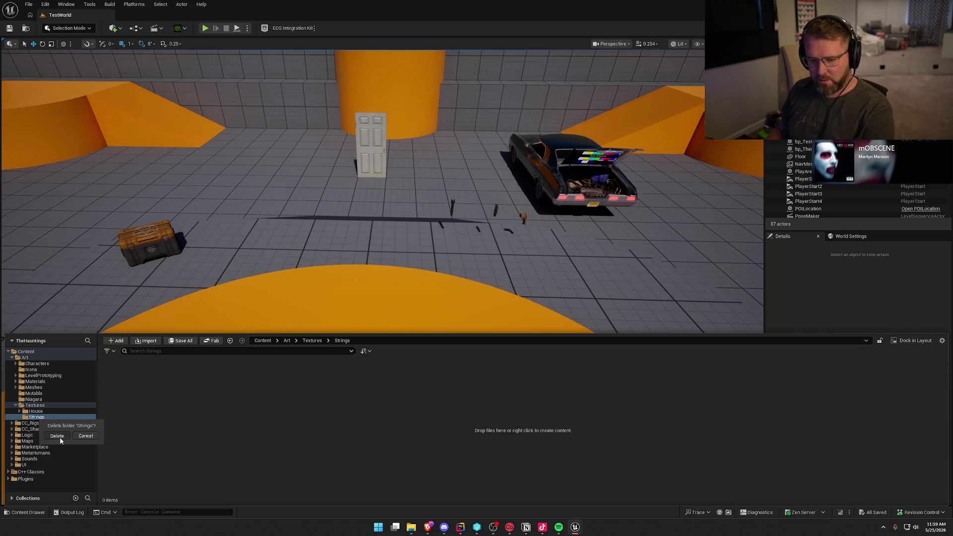
- Check the HDRI textures under Multiuse, then return to the Textures folder
double_click(120, 377)
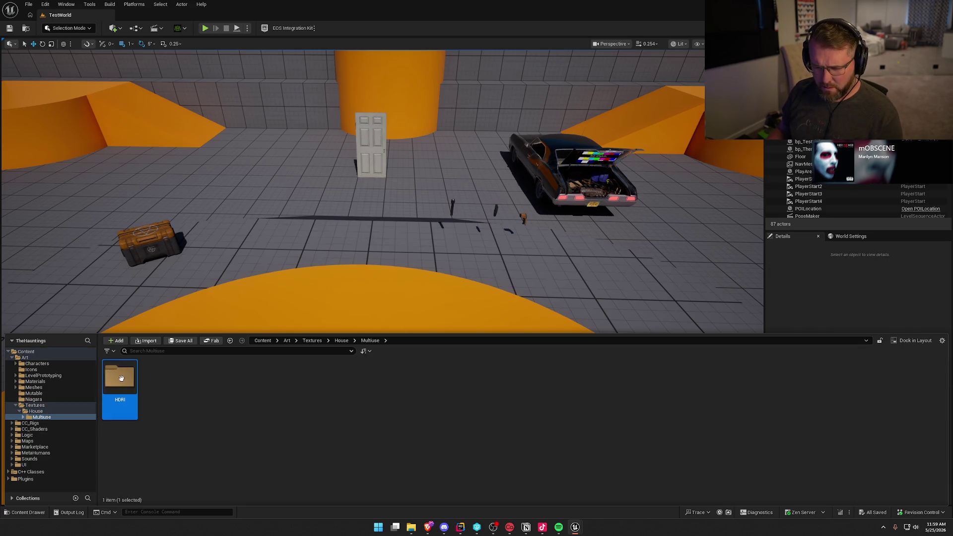
double_click(120, 378)
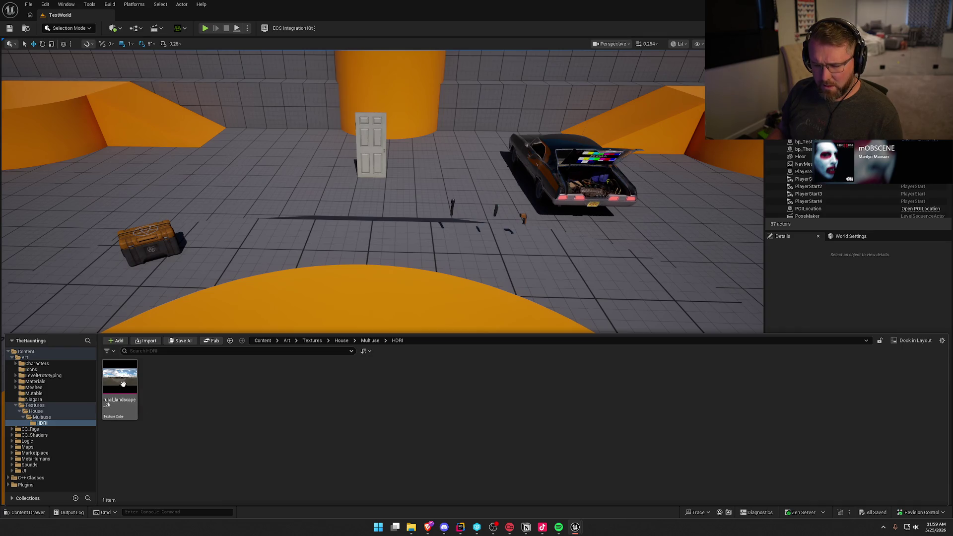
ctrl+click(35, 405)
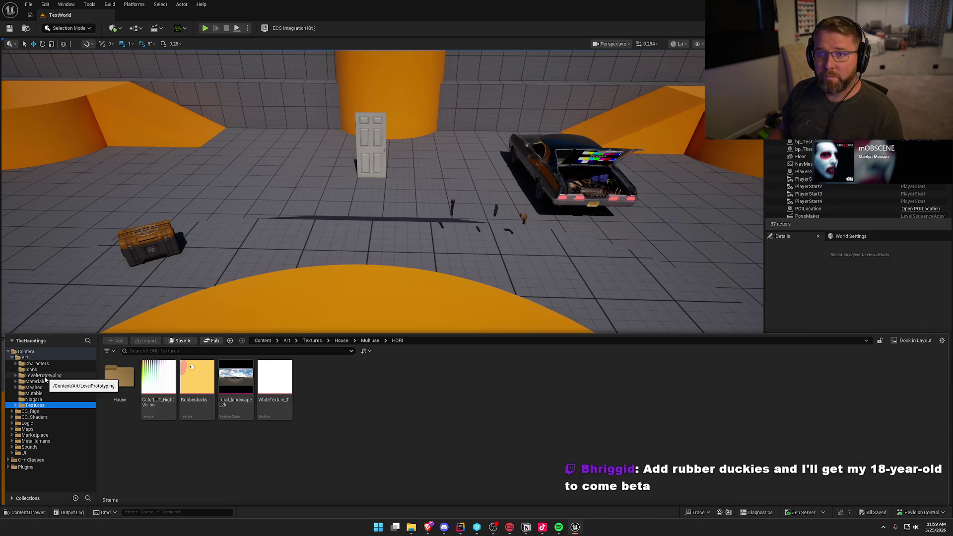
- Mark the CC_Rigs folder for add to revision control and confirm for its many files
mouse_move(261, 417)
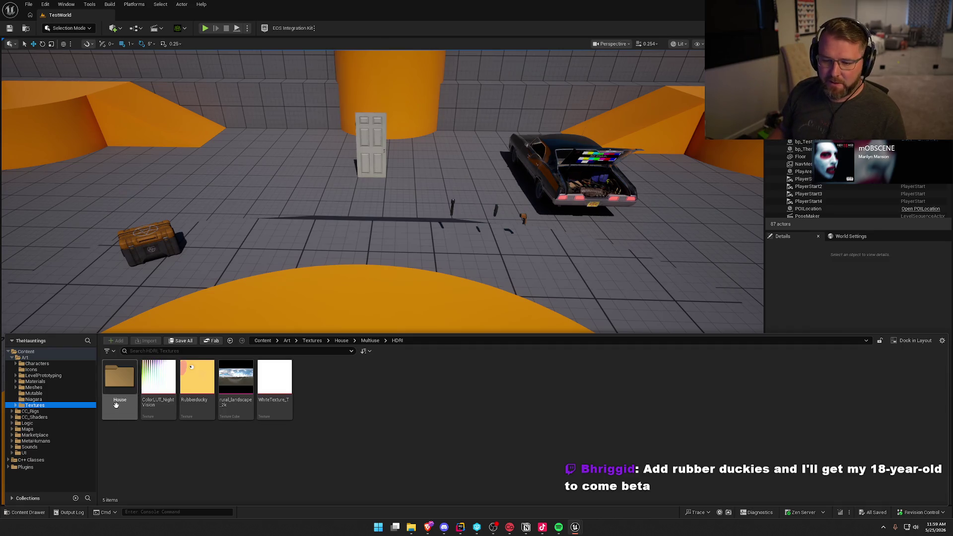
click(12, 358)
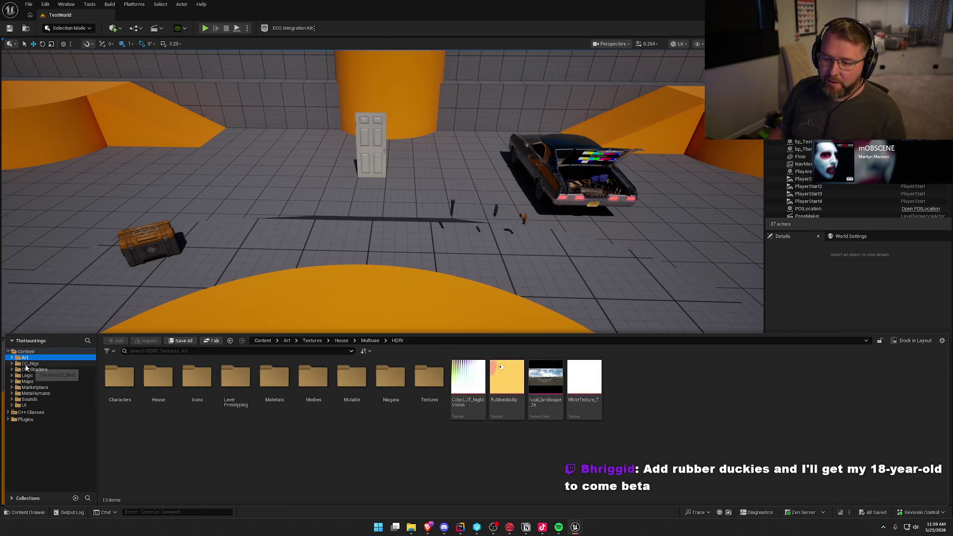
click(30, 364)
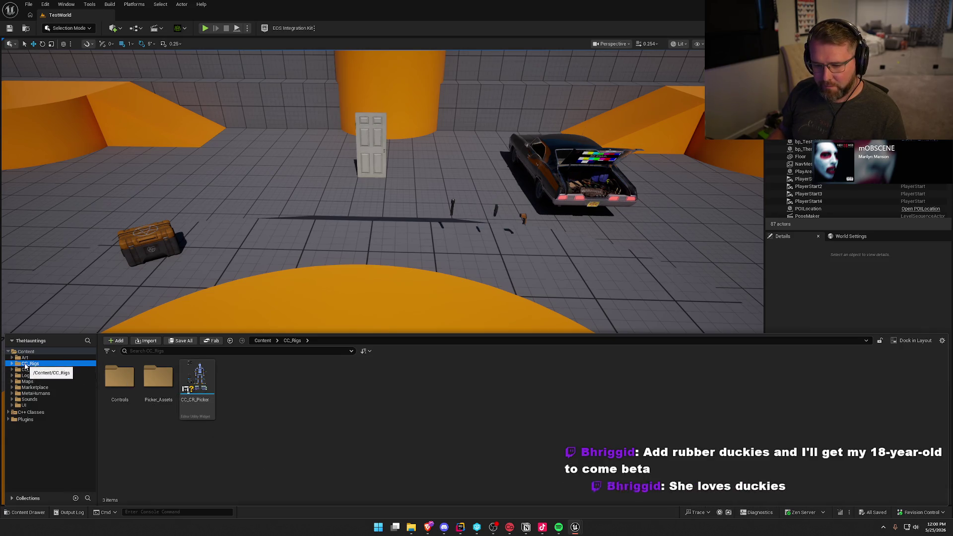
right_click(25, 366)
mouse_move(82, 352)
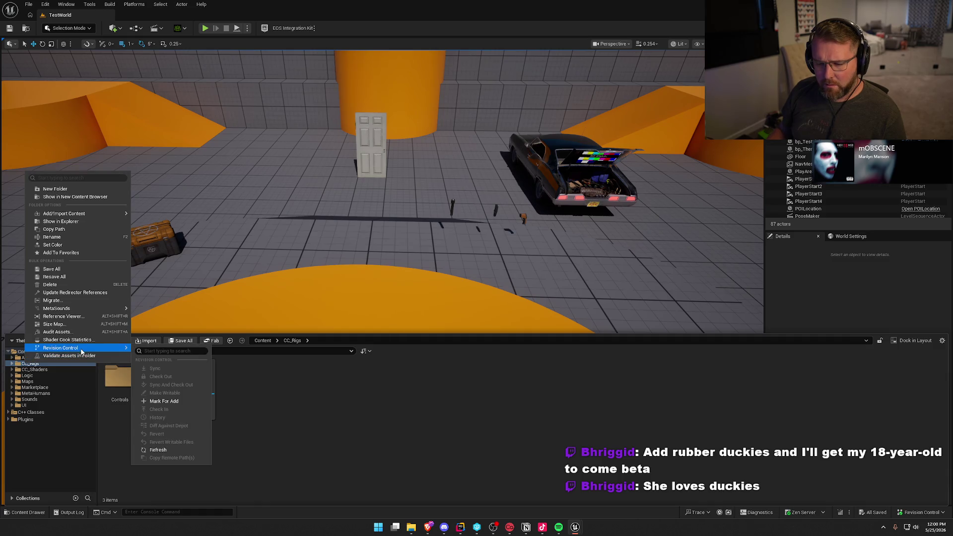
click(187, 401)
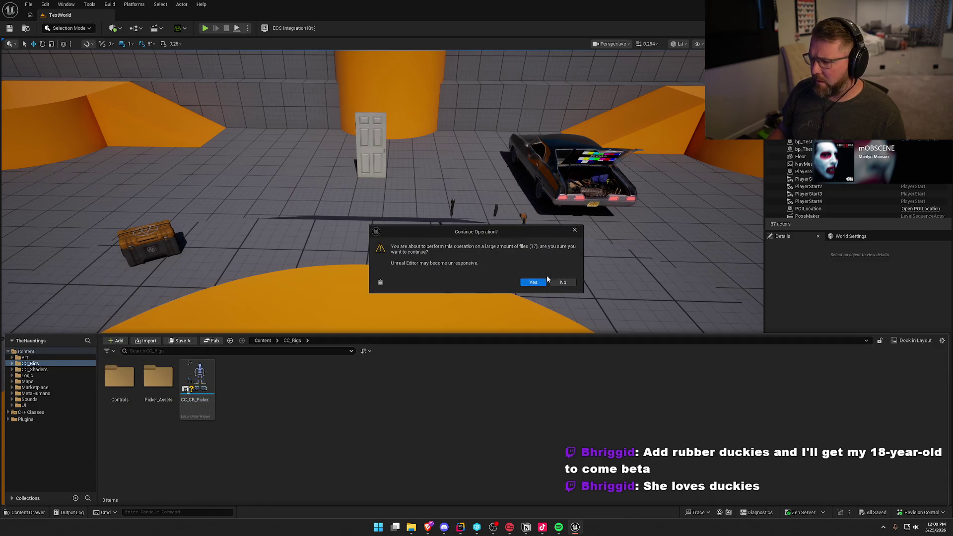
click(532, 282)
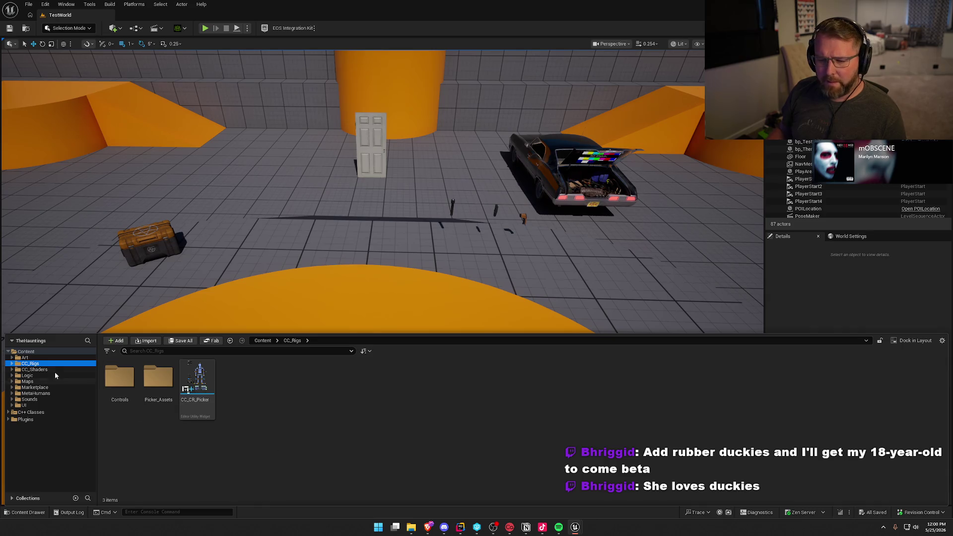
- Mark the CC_Shaders folder for add to revision control and confirm
click(35, 370)
right_click(39, 370)
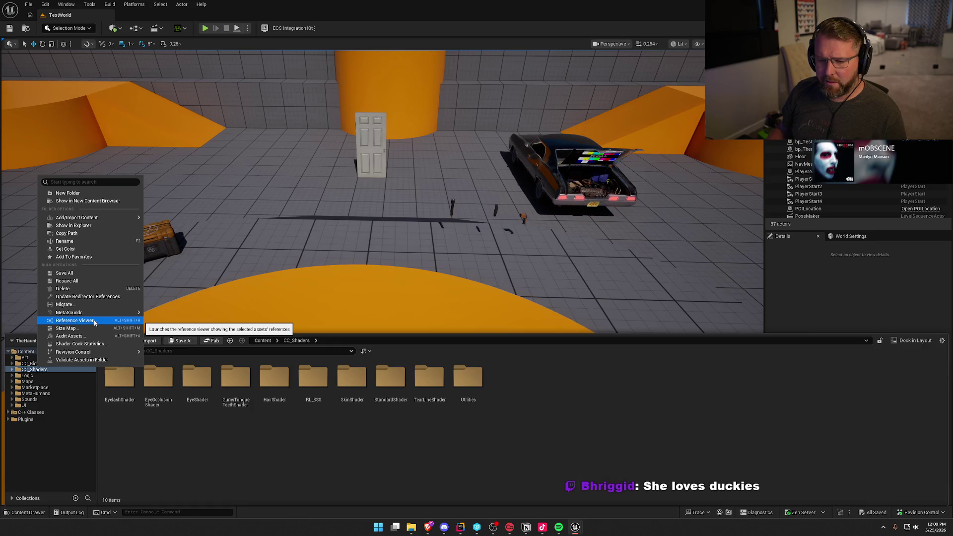
mouse_move(74, 352)
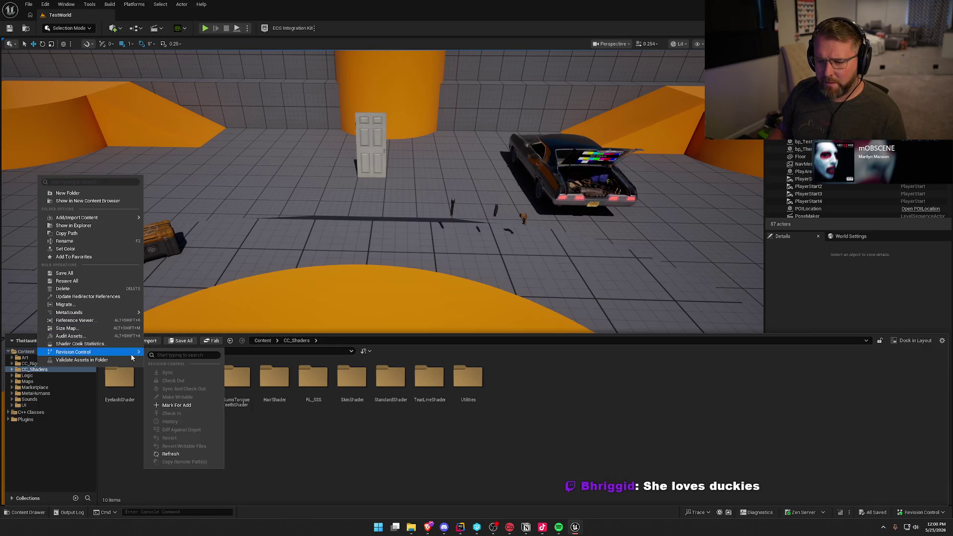
click(192, 406)
click(535, 282)
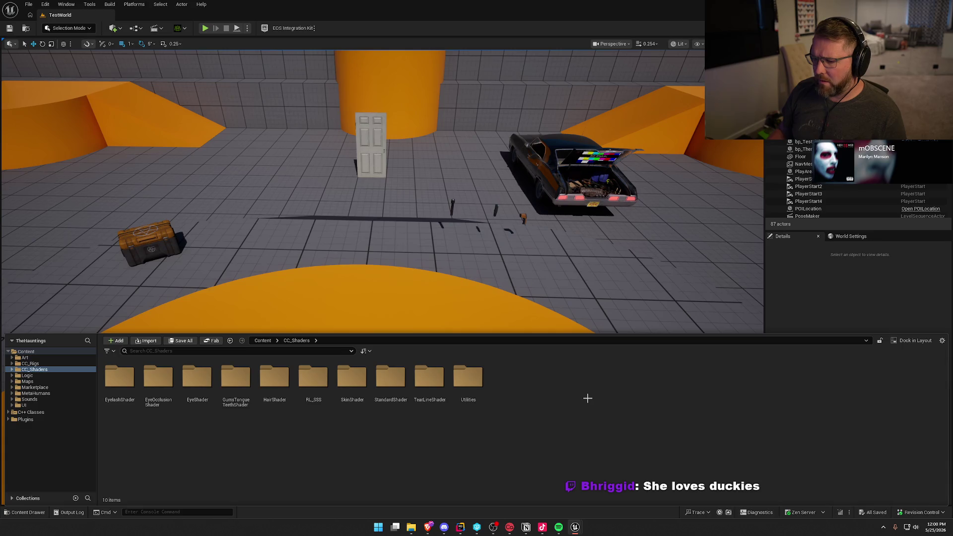
- Look through the Logic, Maps and Marketplace folders in the Content Drawer
click(21, 376)
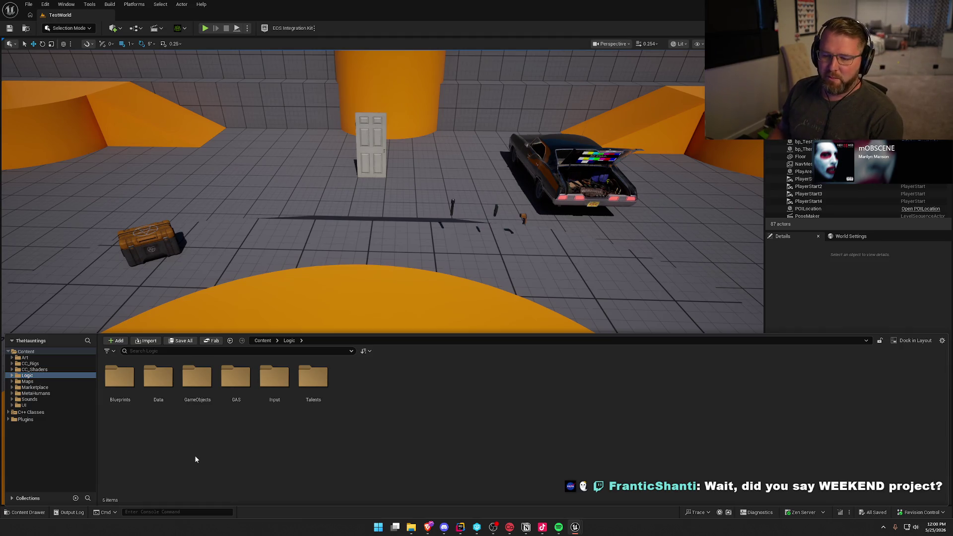
click(29, 387)
click(29, 382)
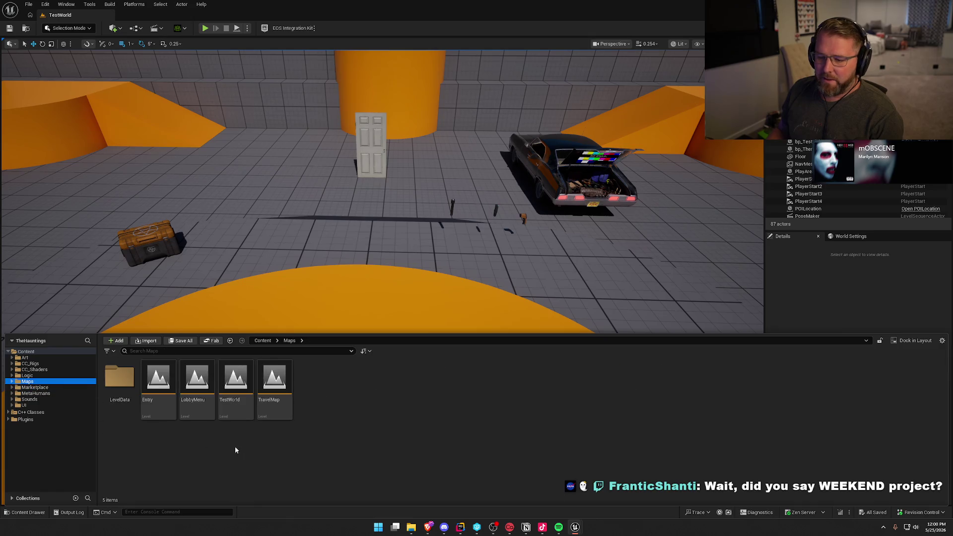
click(243, 448)
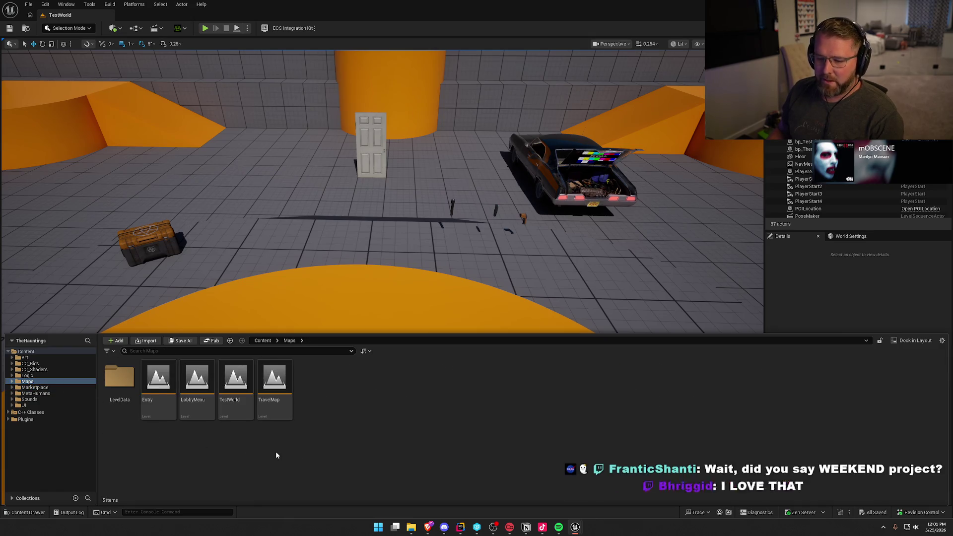
click(36, 388)
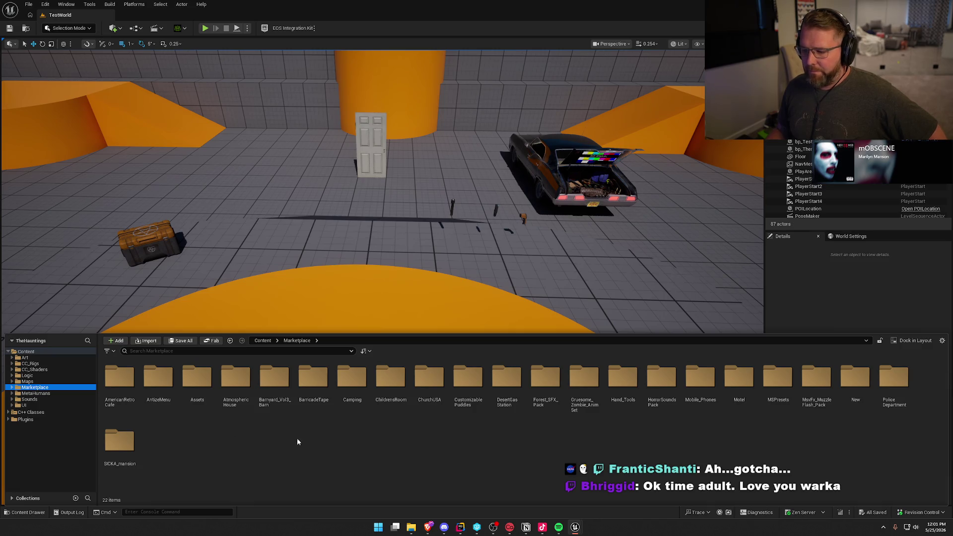
- Browse the MetaHumans, Sounds and UI folders, then collapse the drawer and switch to the code editor
click(36, 393)
click(42, 399)
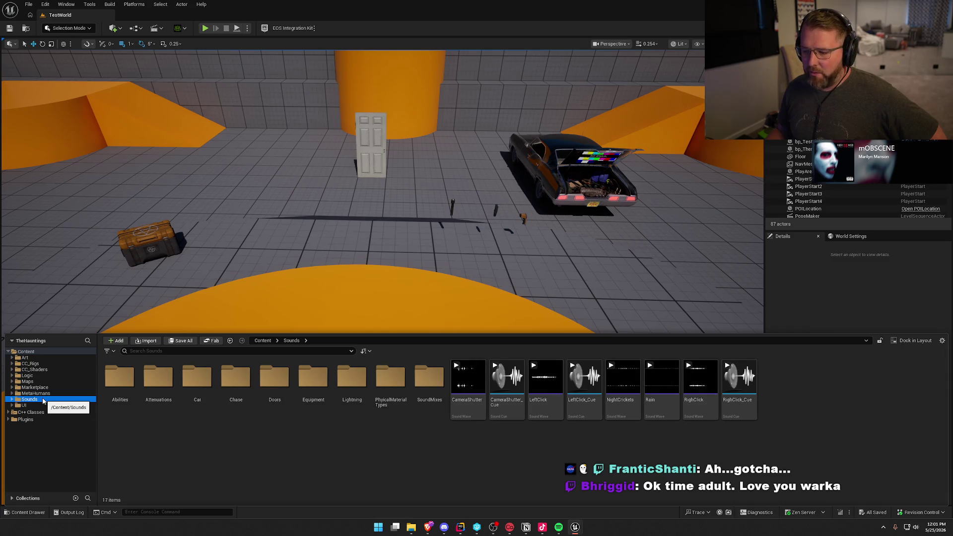
click(29, 405)
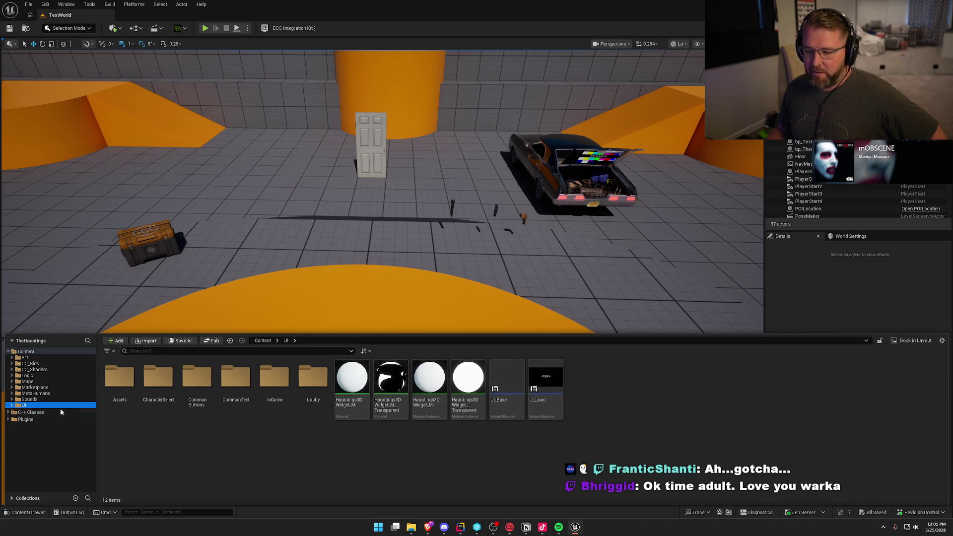
click(845, 311)
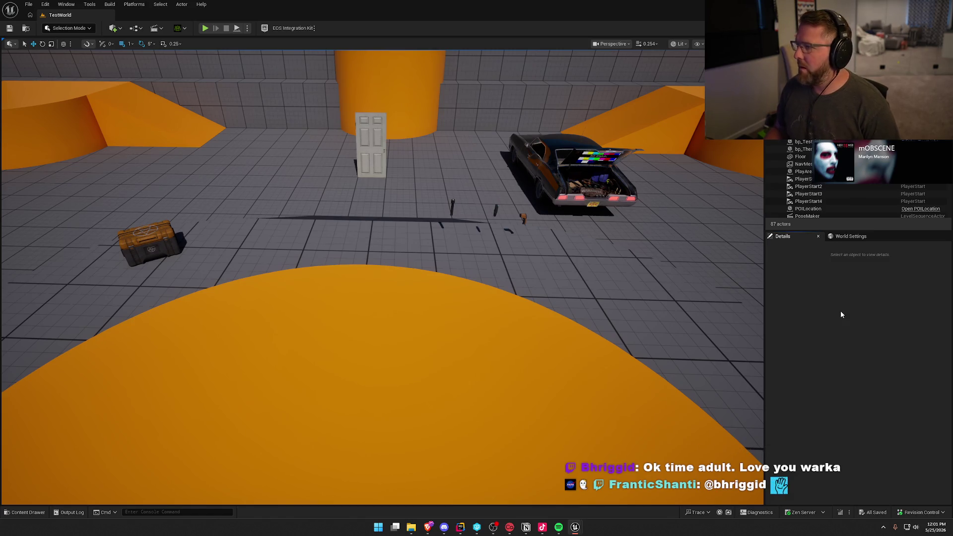
key(alt+Tab)
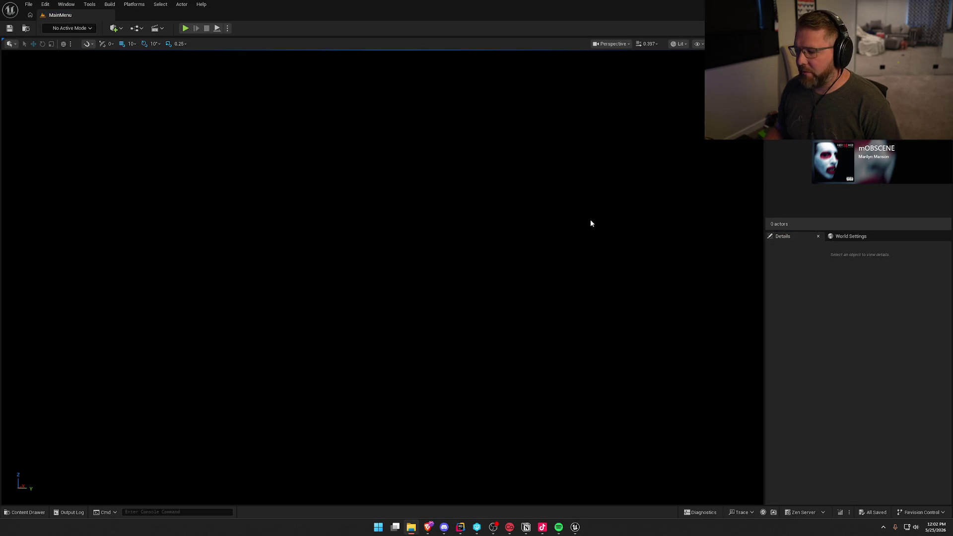
- Decline re-opening the previous asset editors, leaving the empty MainMenu level showing
click(930, 492)
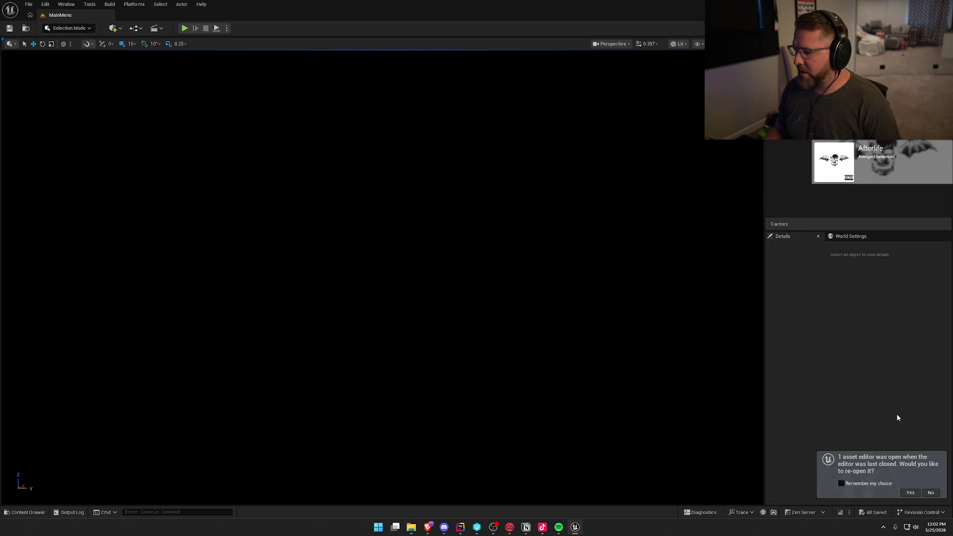
- Load the GameWorld level from Content/Maps and close the Content Drawer
click(21, 513)
click(36, 396)
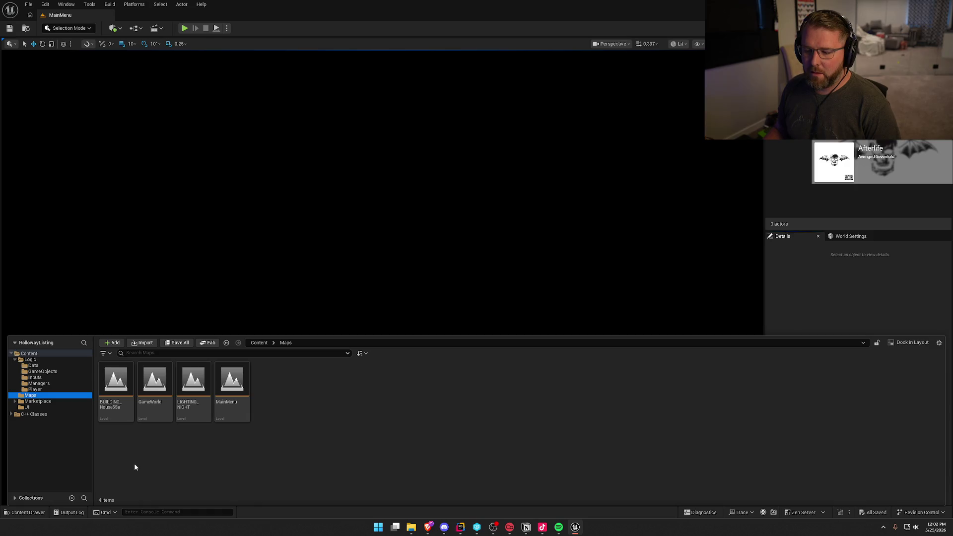
double_click(154, 387)
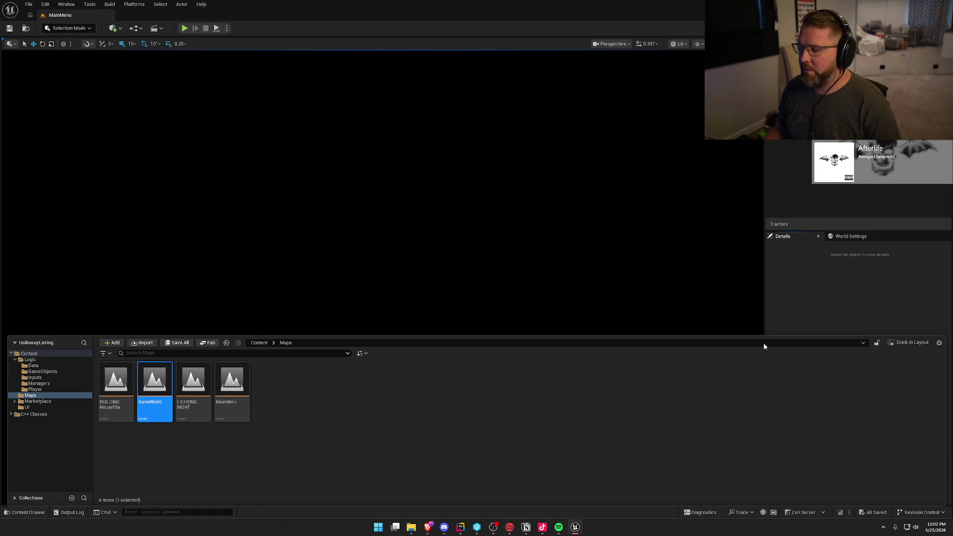
click(836, 290)
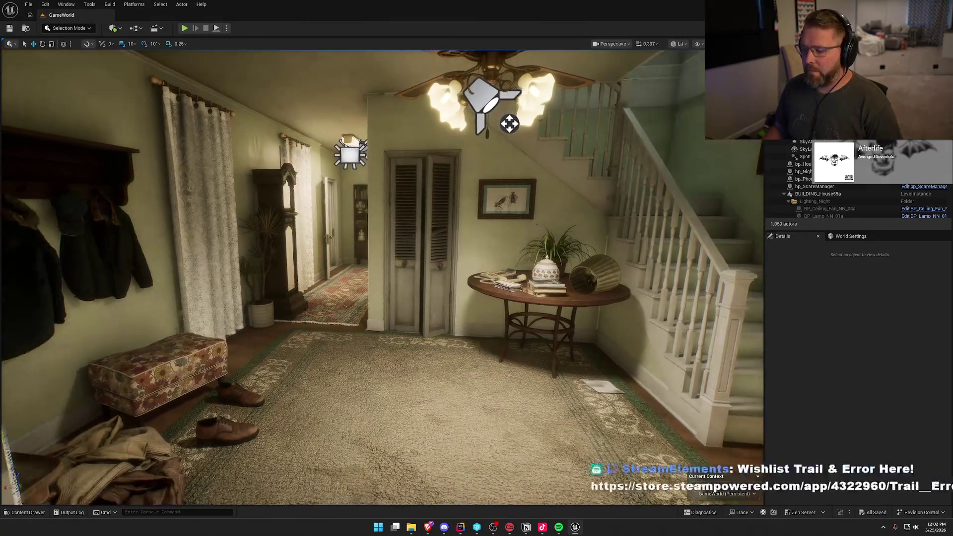
- Switch to Game View (G) and fly the camera through the hallway and around the foggy house
key(g)
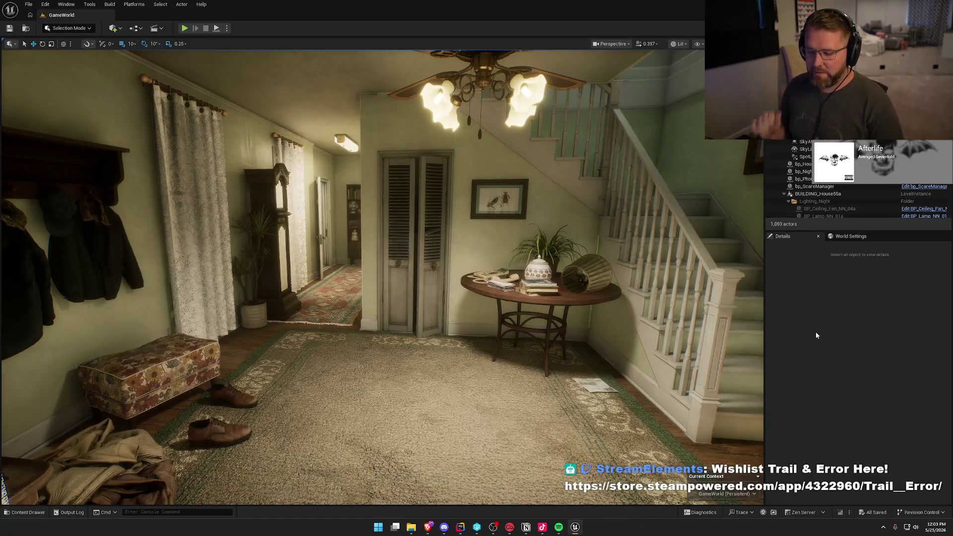
drag(383, 297, 362, 283)
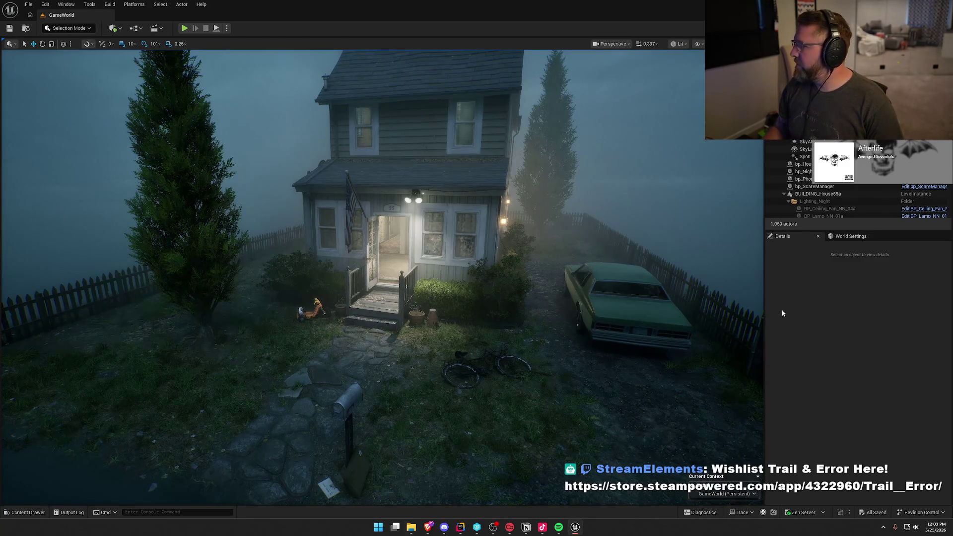
drag(760, 309, 735, 297)
drag(414, 308, 400, 315)
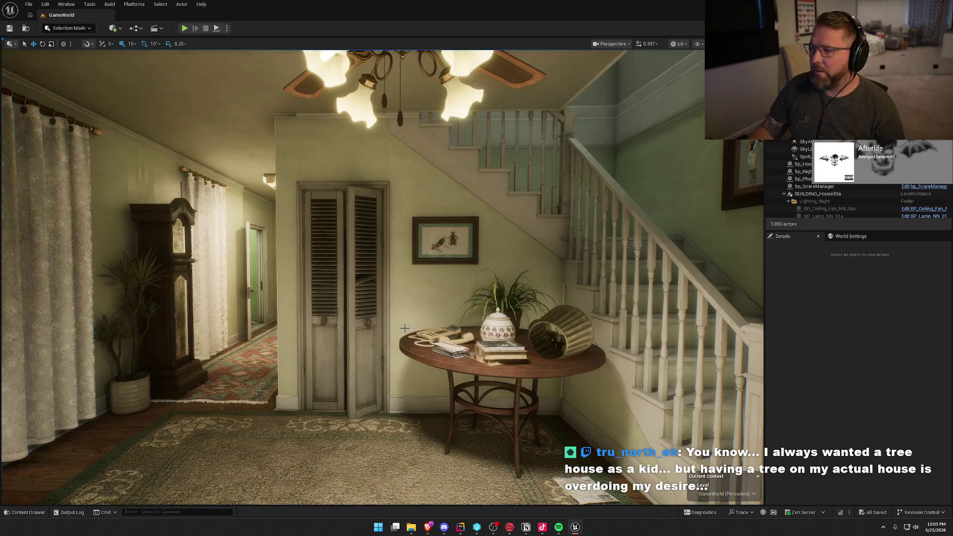
drag(405, 328, 496, 328)
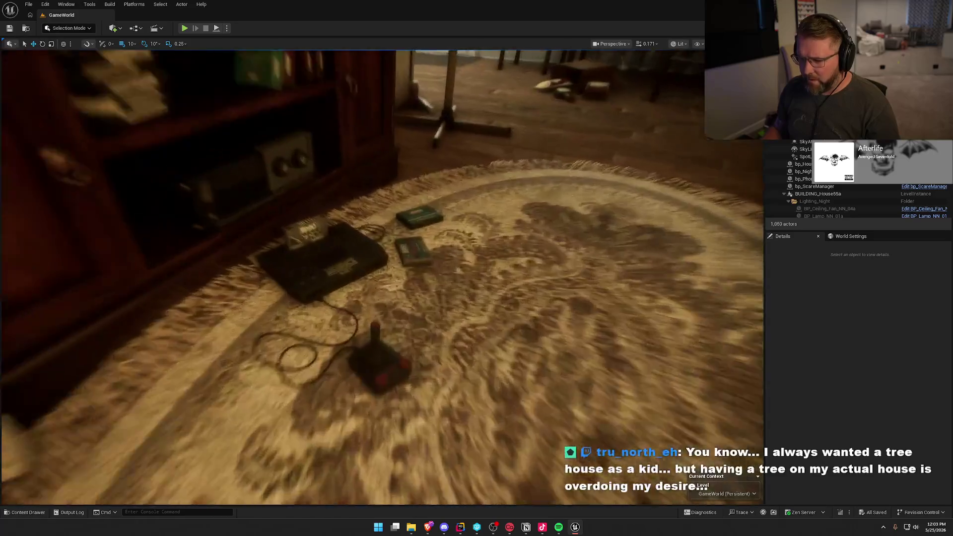
- Turn the camera toward the living room, then switch to TheHauntings solution in Rider
drag(496, 328, 491, 318)
drag(382, 278, 308, 208)
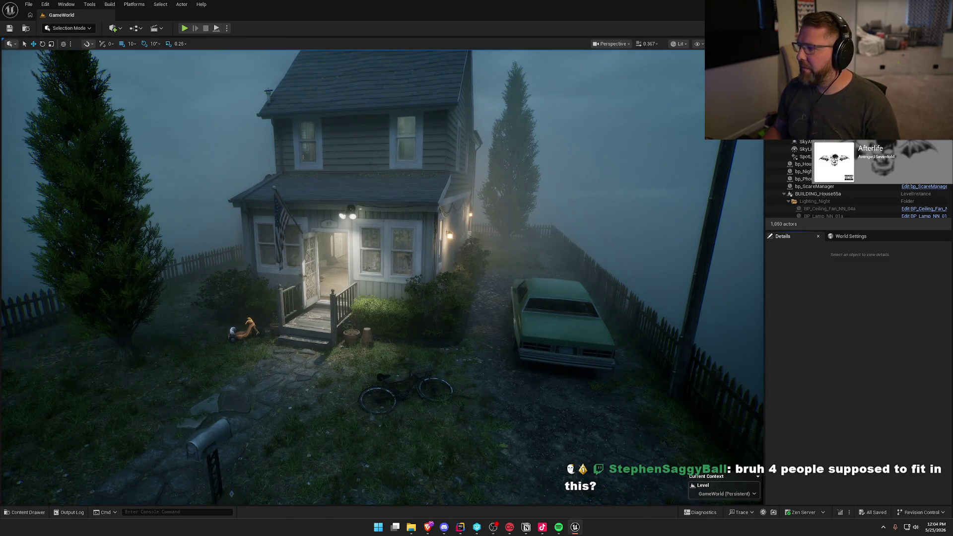
key(alt+Tab)
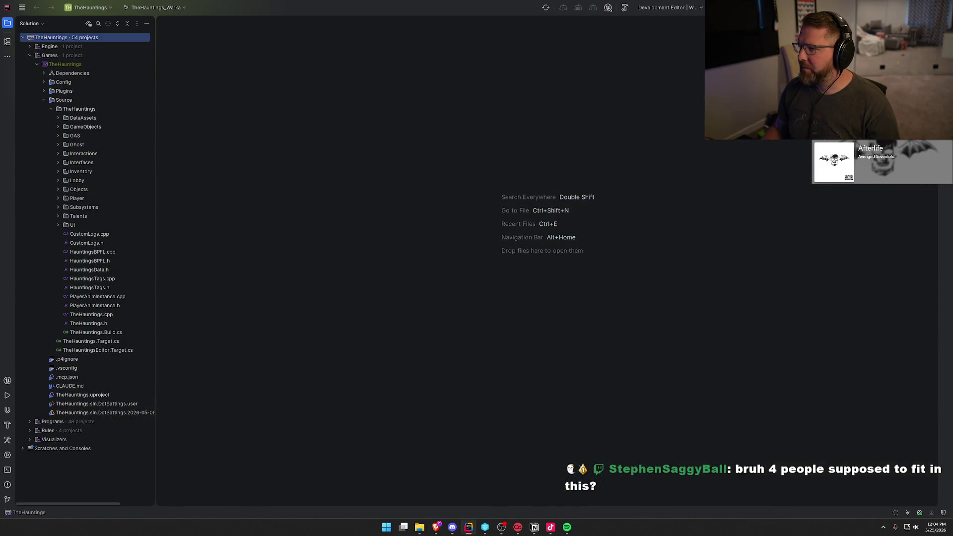
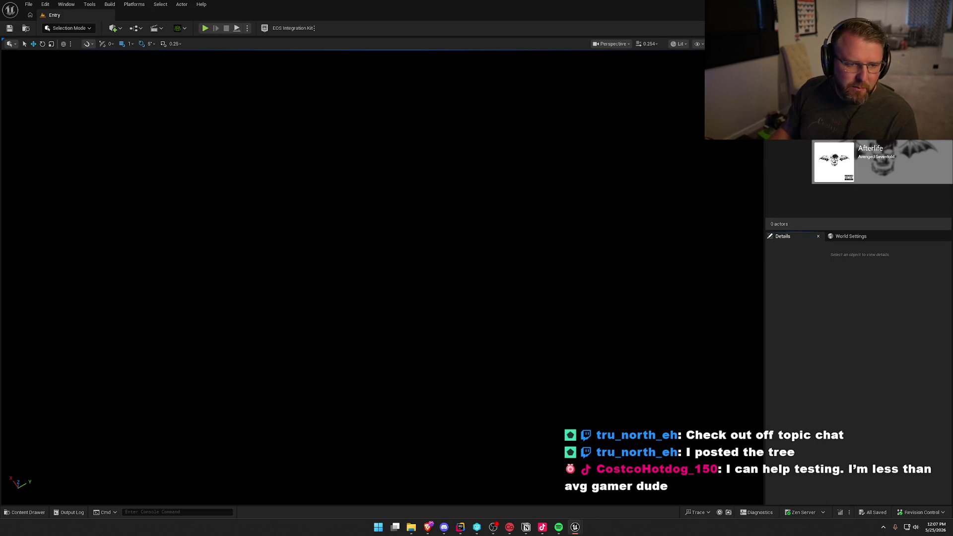
- Close the browser window with the tree photo and return to the Unreal editor
key(alt+Tab)
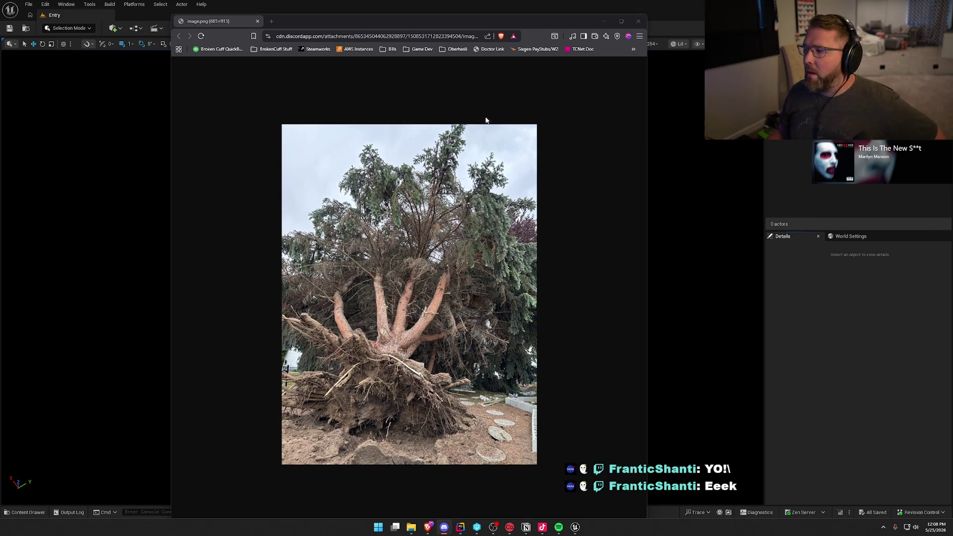
click(639, 22)
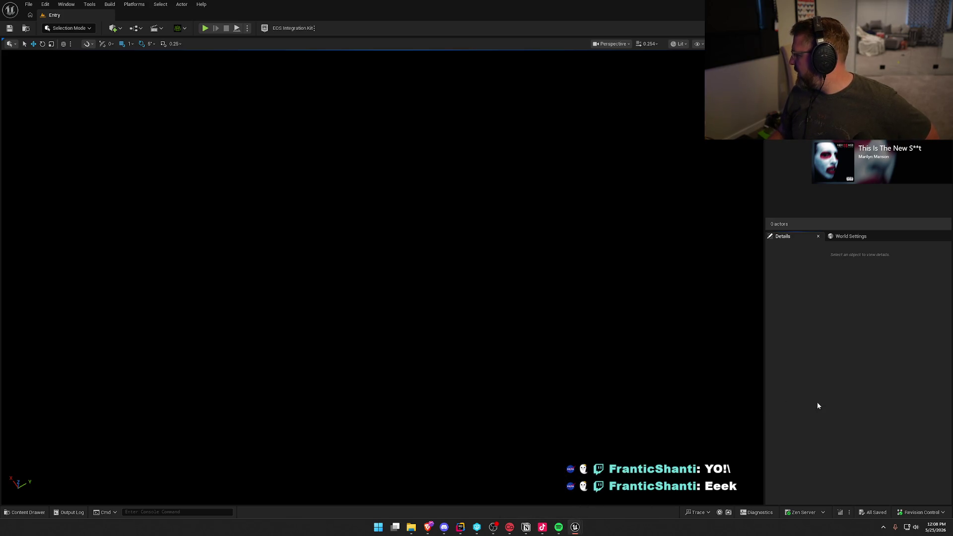
key(alt+Tab)
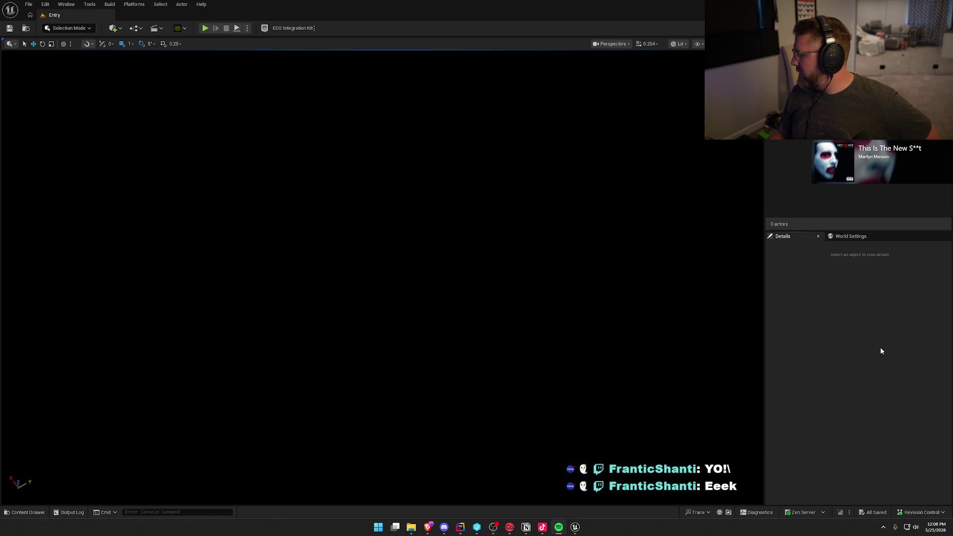
key(alt+Tab)
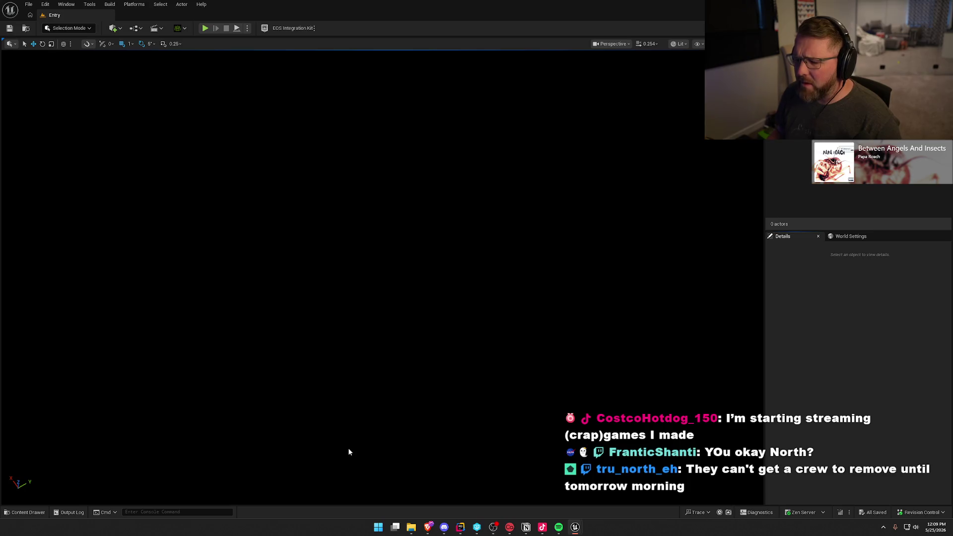
- Browse the Content Drawer to the Logic > Blueprints > Equipment folder
click(29, 506)
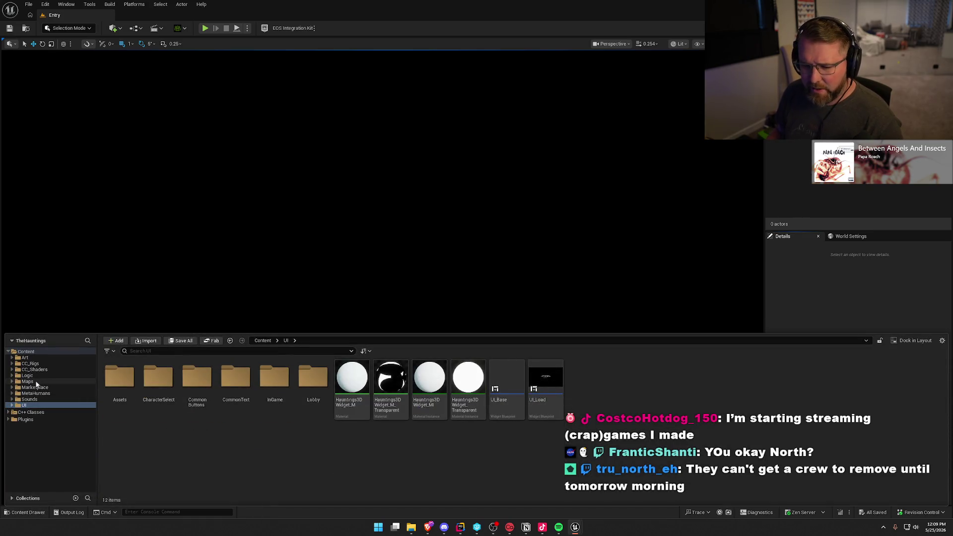
click(23, 399)
click(27, 375)
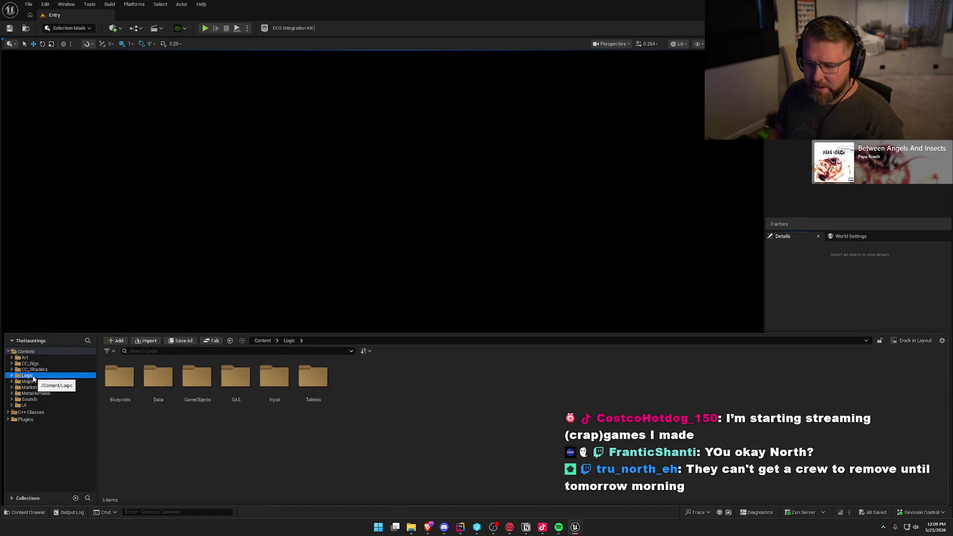
double_click(119, 377)
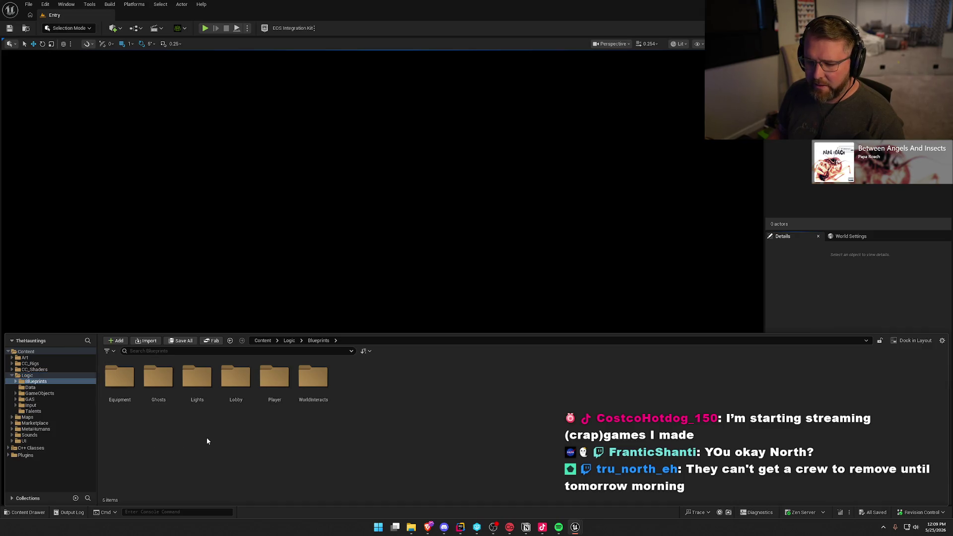
double_click(120, 377)
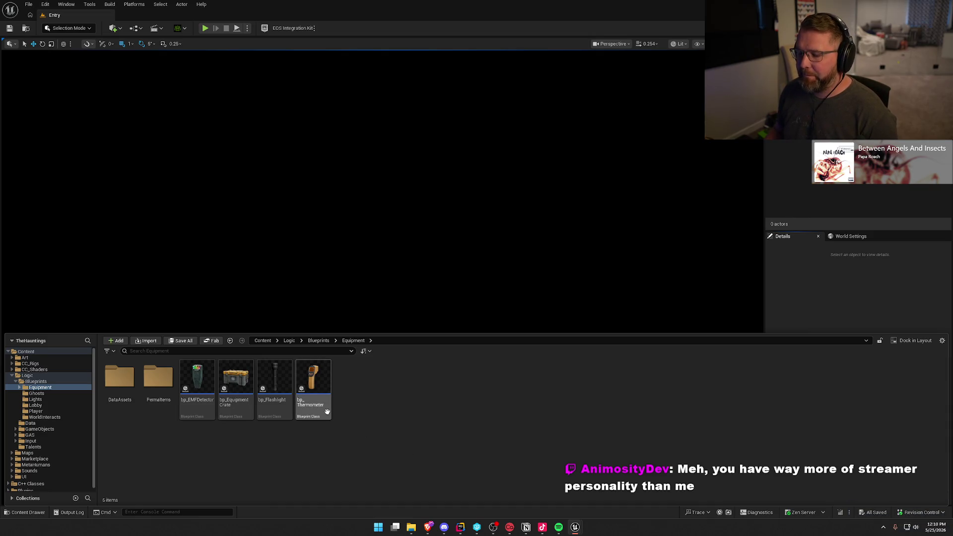
click(316, 392)
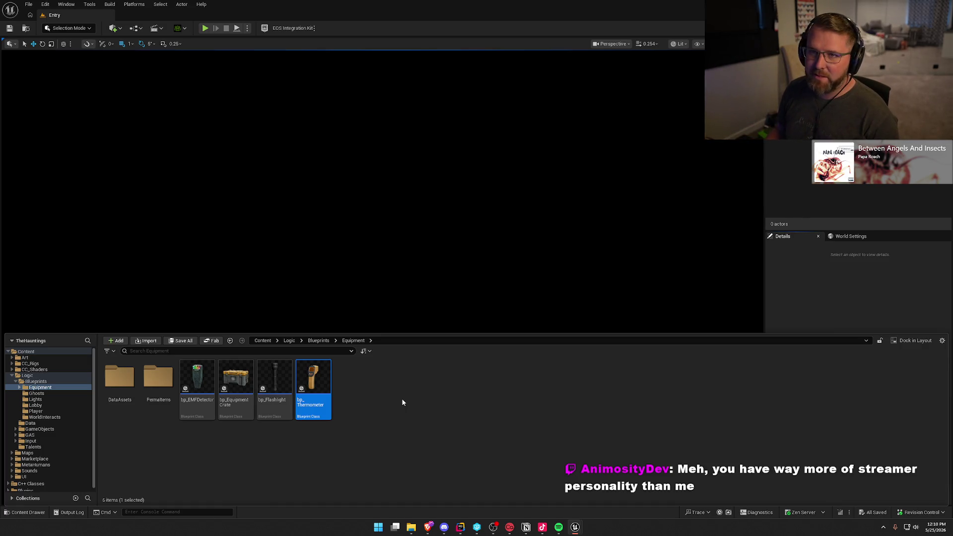
click(400, 398)
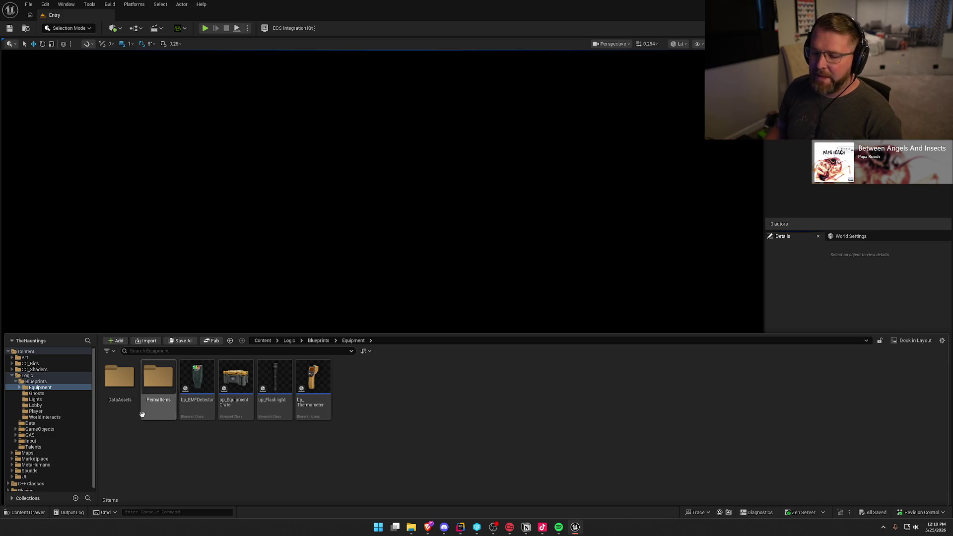
- Open Equipment/DataAssets to list DA_Cellphone, DA_Crate, DA_Thermometer and the other data assets
double_click(120, 380)
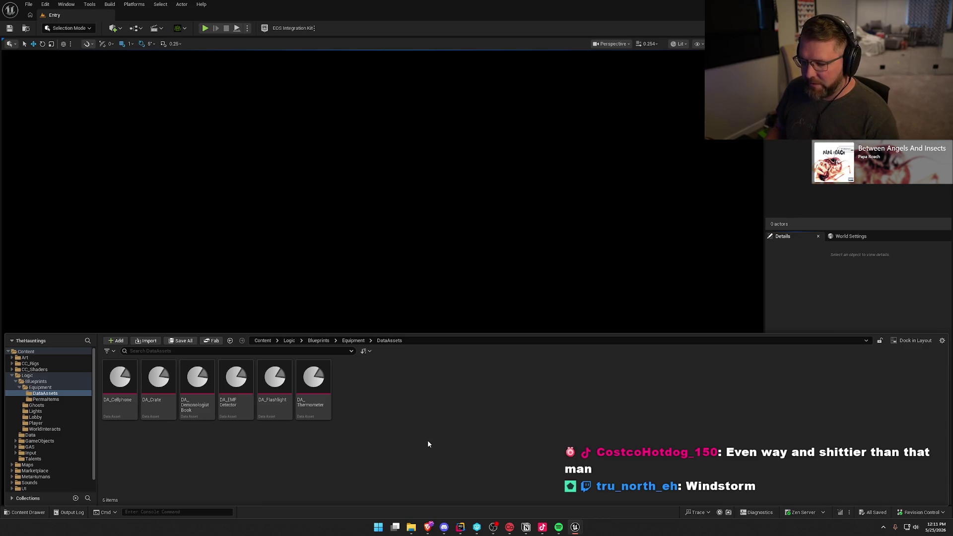
click(526, 527)
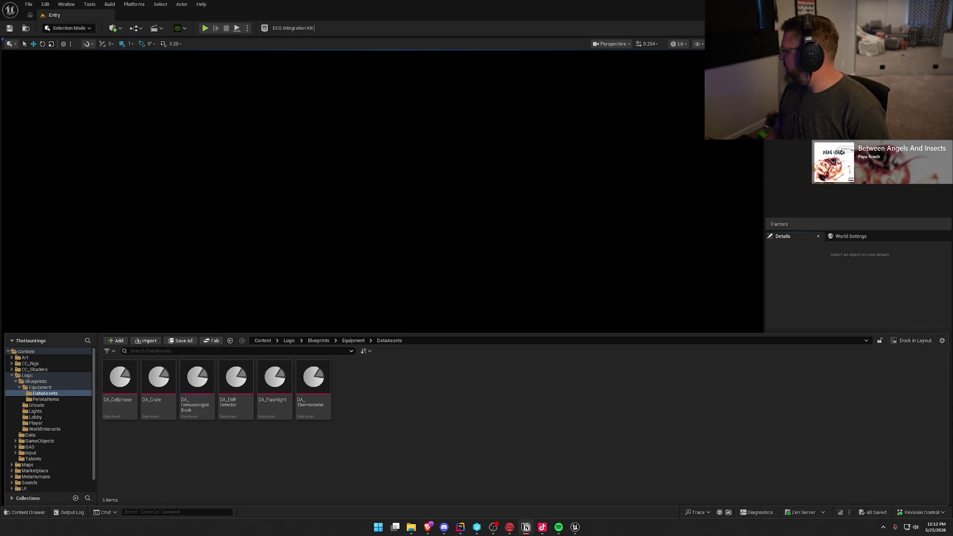
click(258, 452)
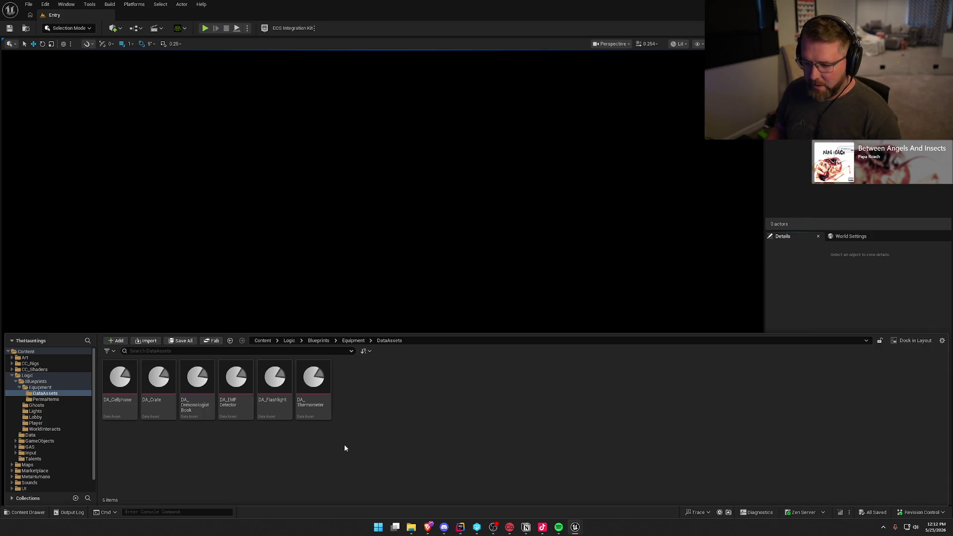
- Duplicate DA_Thermometer as DA_AudioRecorder and open the copy for editing
key(End)
key(ctrl+d)
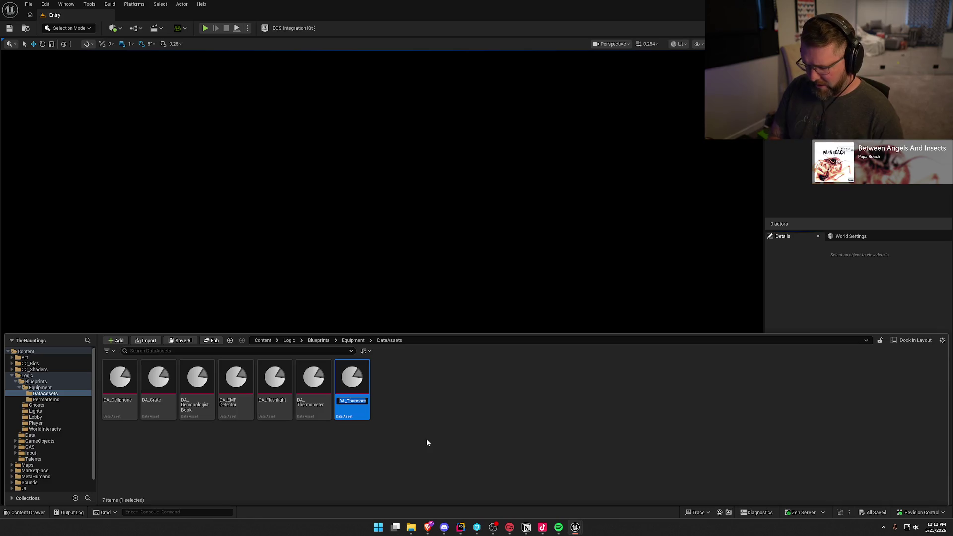
text(DA)
text(udioRecorder)
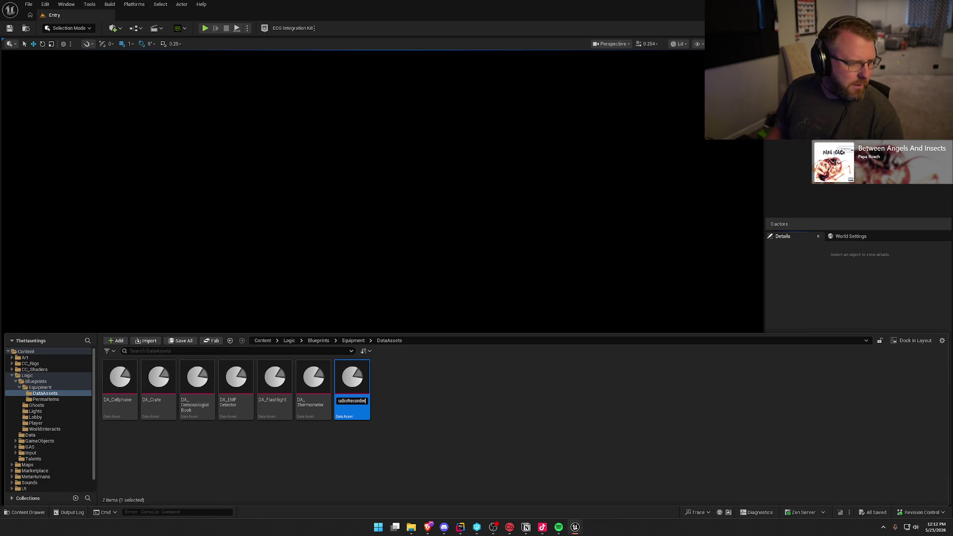
key(ctrl+space)
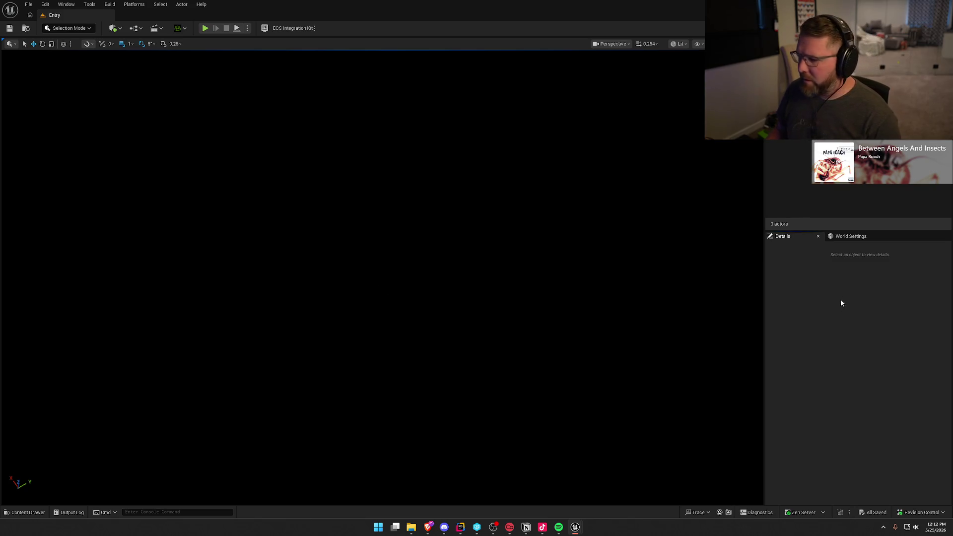
key(ctrl+space)
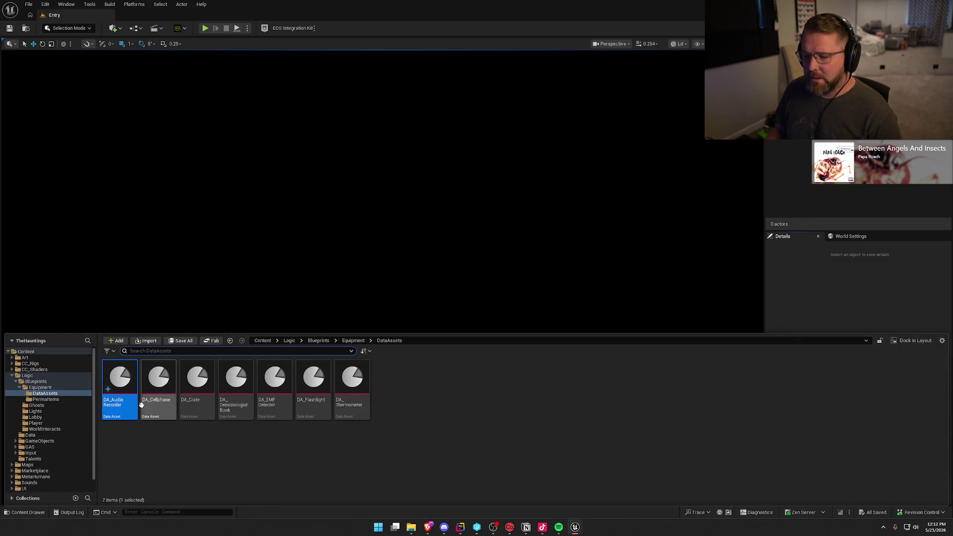
double_click(122, 382)
- Dock the DA_AudioRecorder editor and set its Display Name to Audio Recorder
drag(278, 121, 151, 16)
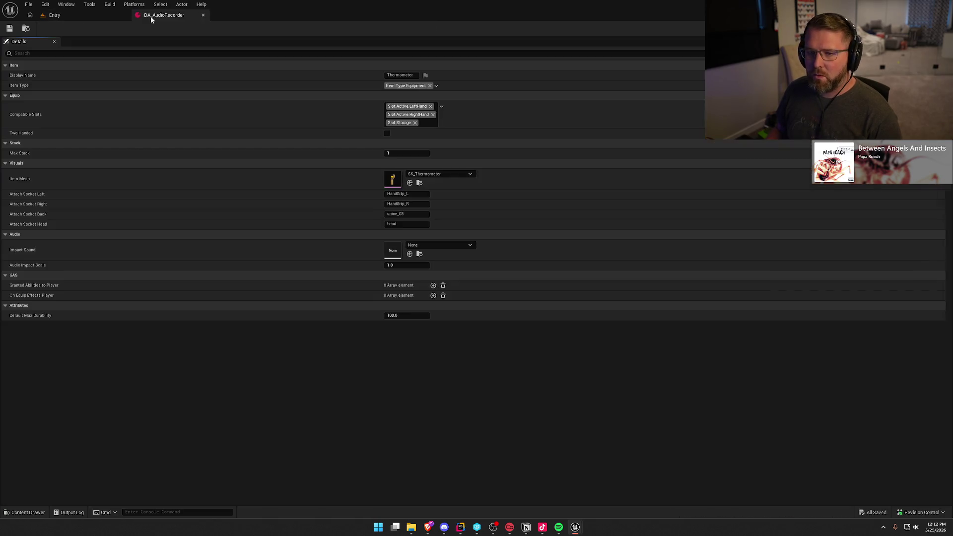
click(416, 75)
text(Aud)
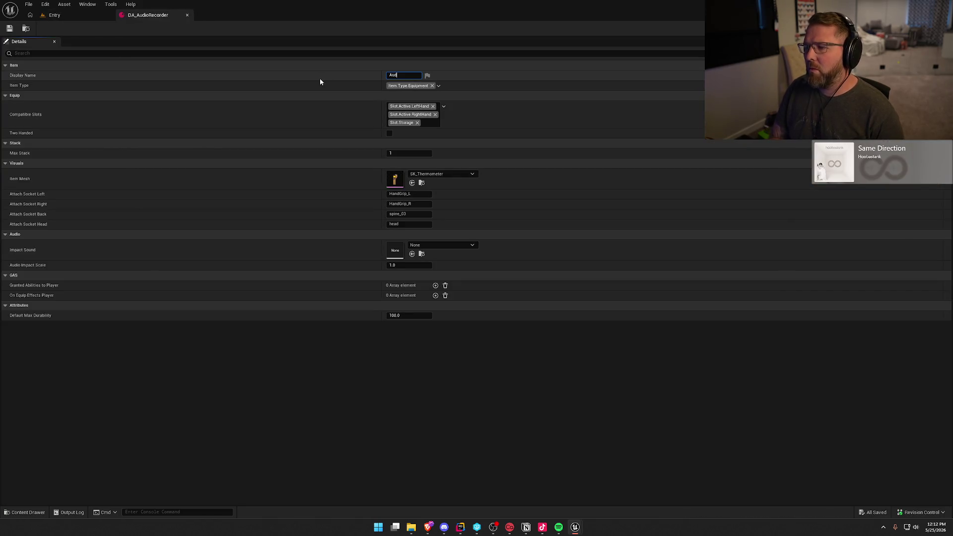
text(io Recorder)
key(Return)
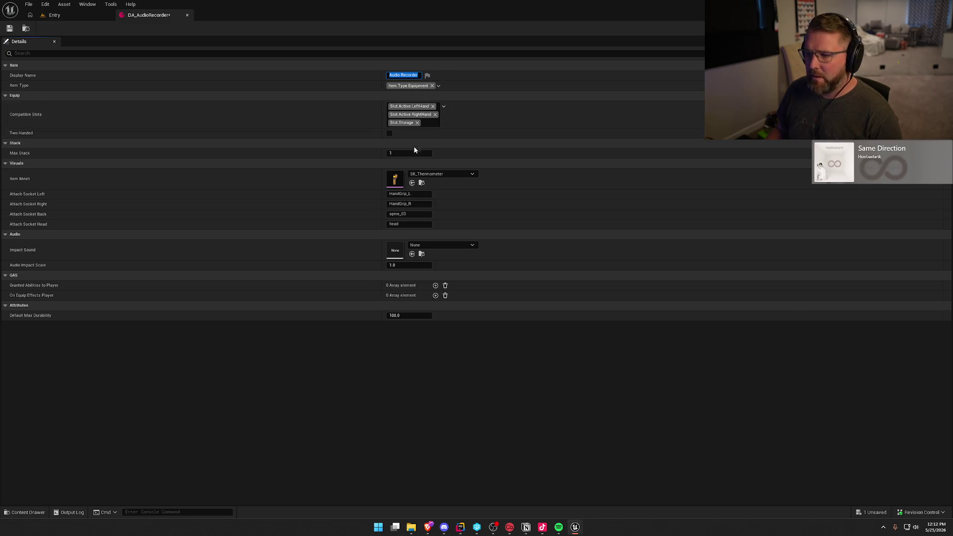
- Set the Item Mesh to SK_AudioRecorder, then save and close the asset
click(446, 174)
text(audio)
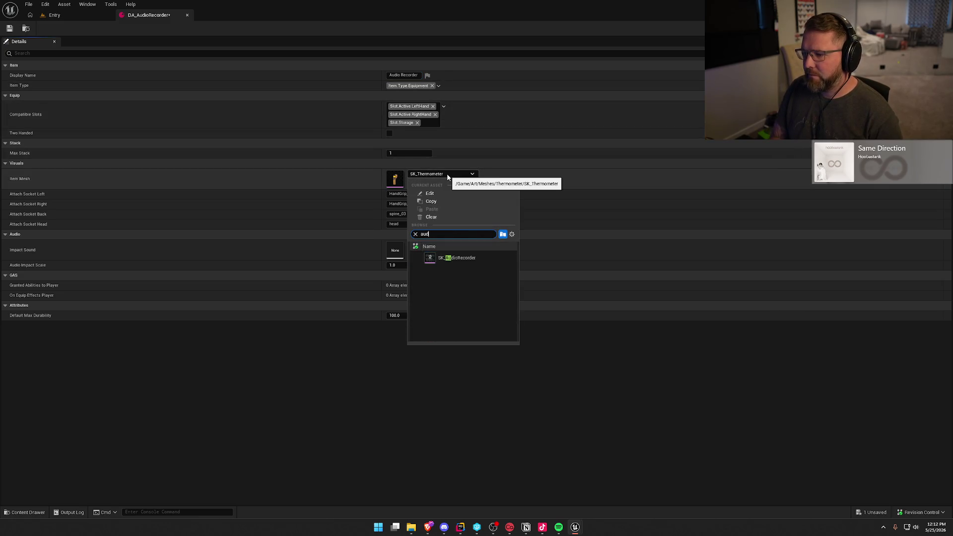
click(464, 258)
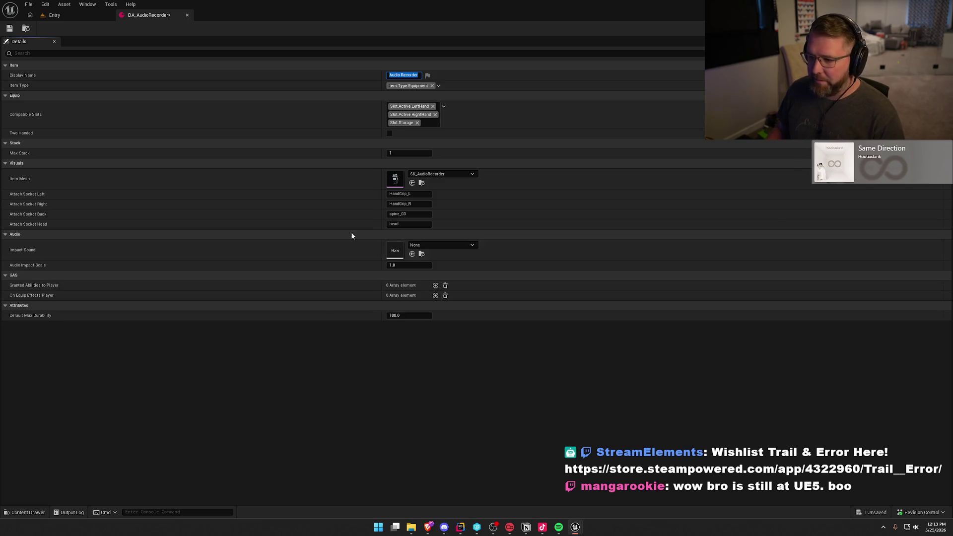
click(412, 388)
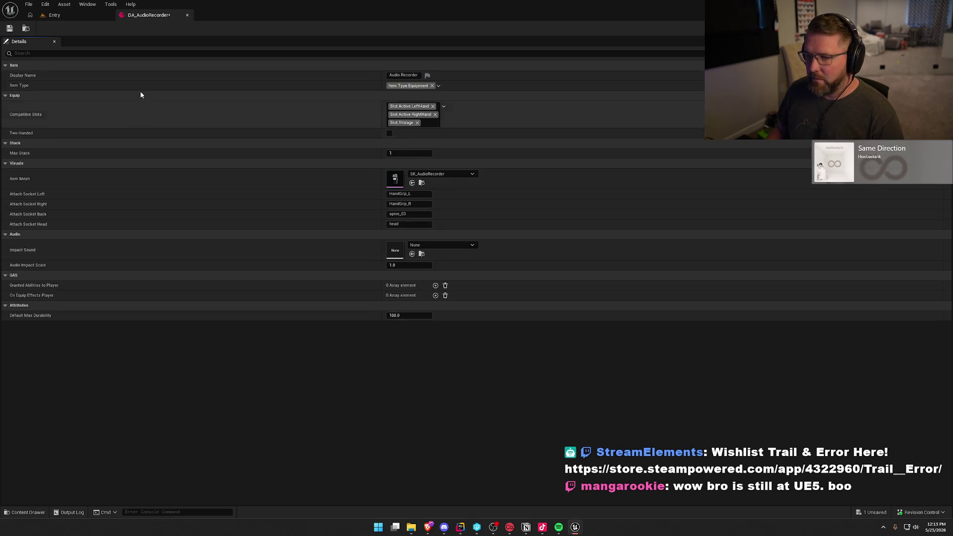
click(10, 28)
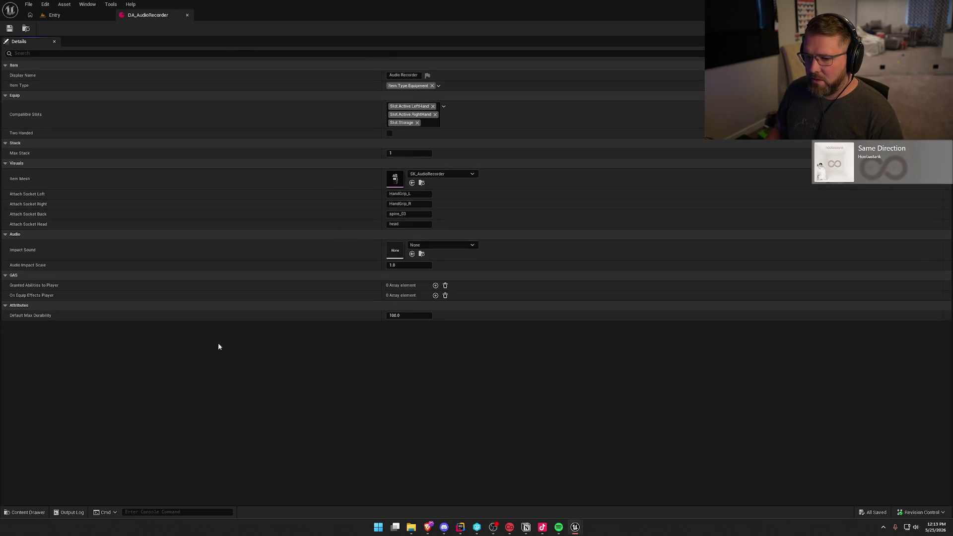
click(187, 15)
key(ctrl+space)
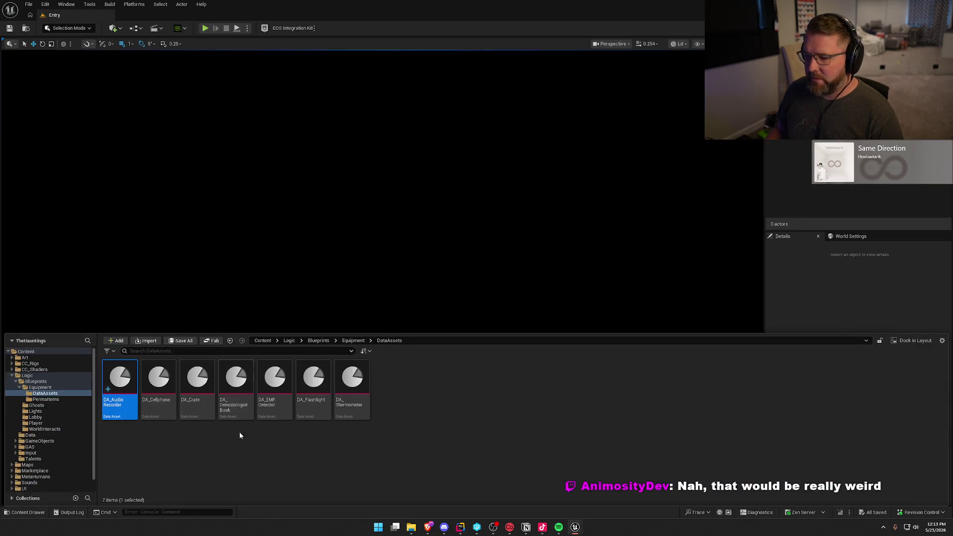
- Select DA_AudioRecorder in the DataAssets folder as the template to copy
click(228, 466)
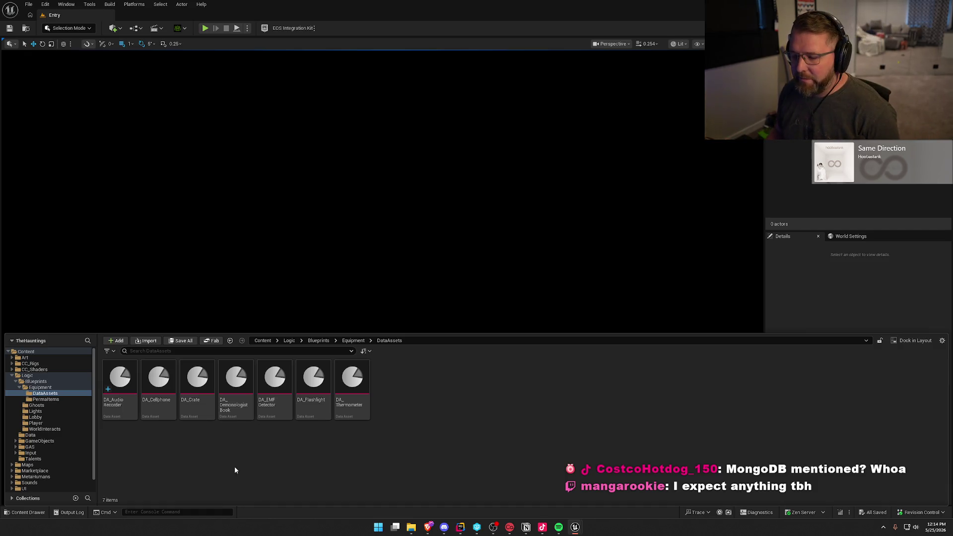
key(Right)
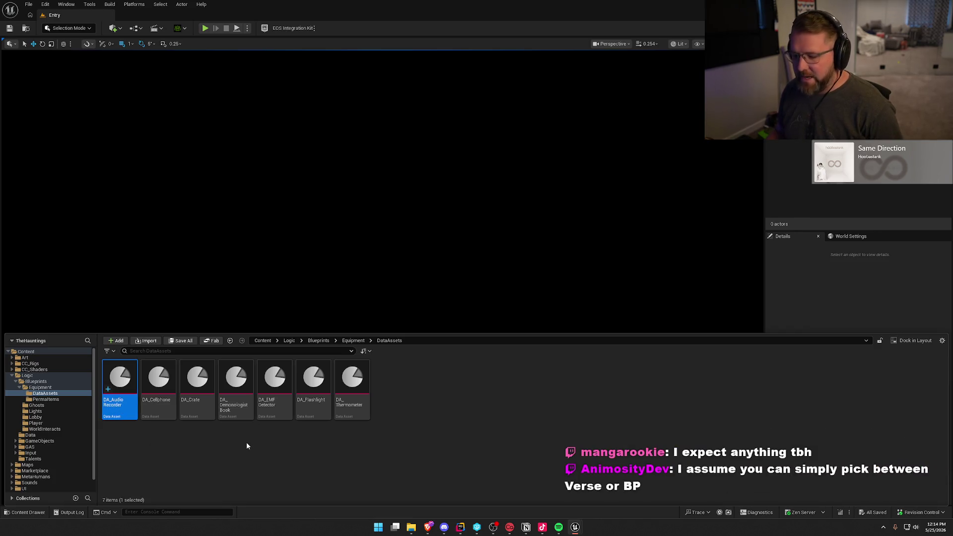
- Duplicate DA_AudioRecorder as DA_Backpack and open it in the asset editor
key(ctrl+d)
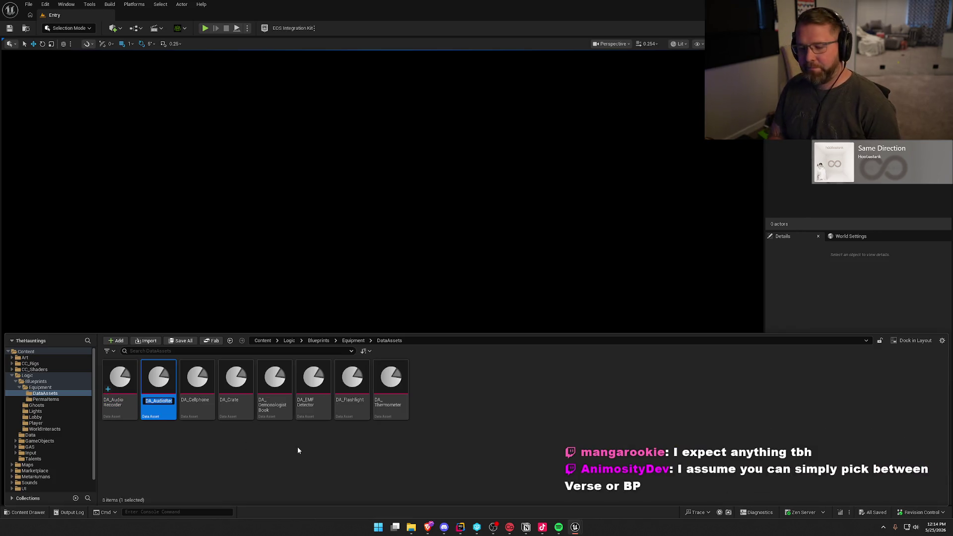
text(DA_Backpack)
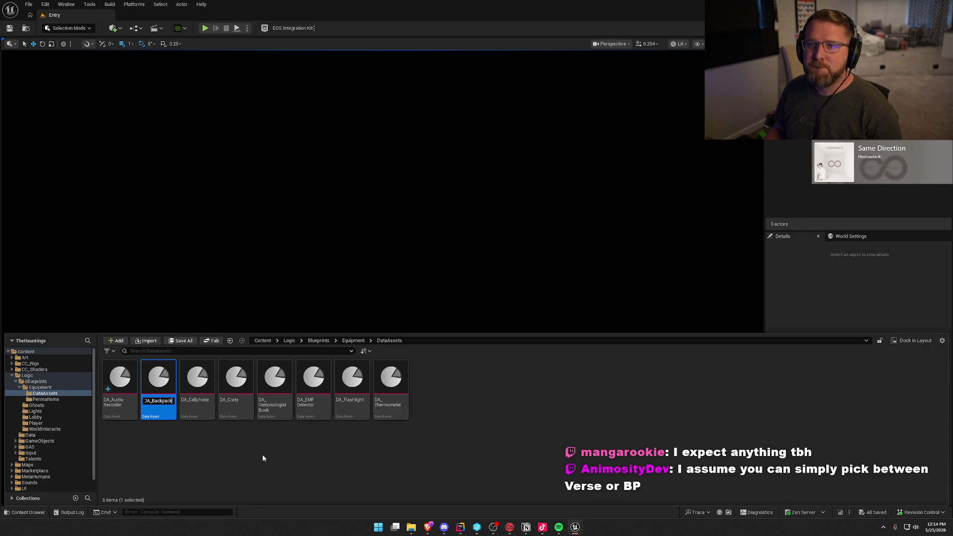
double_click(160, 382)
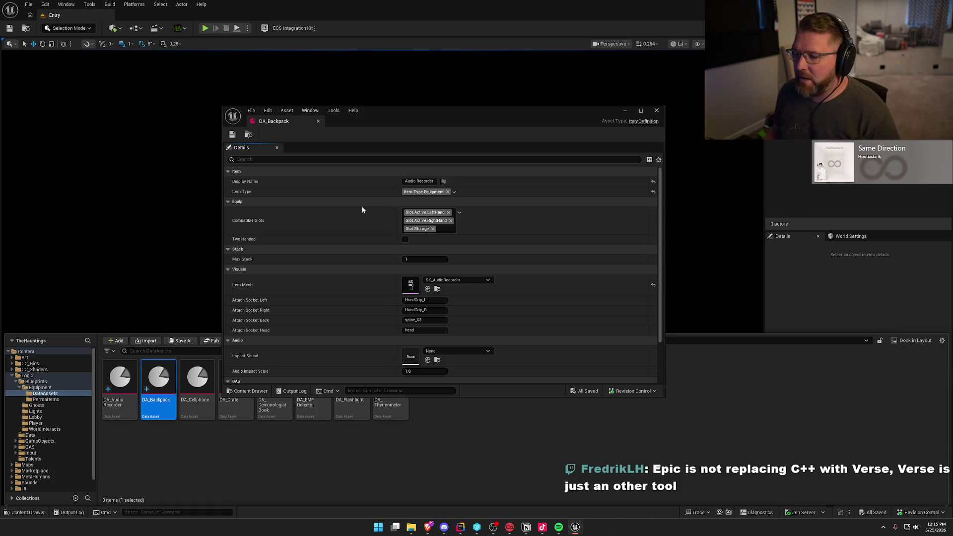
click(419, 181)
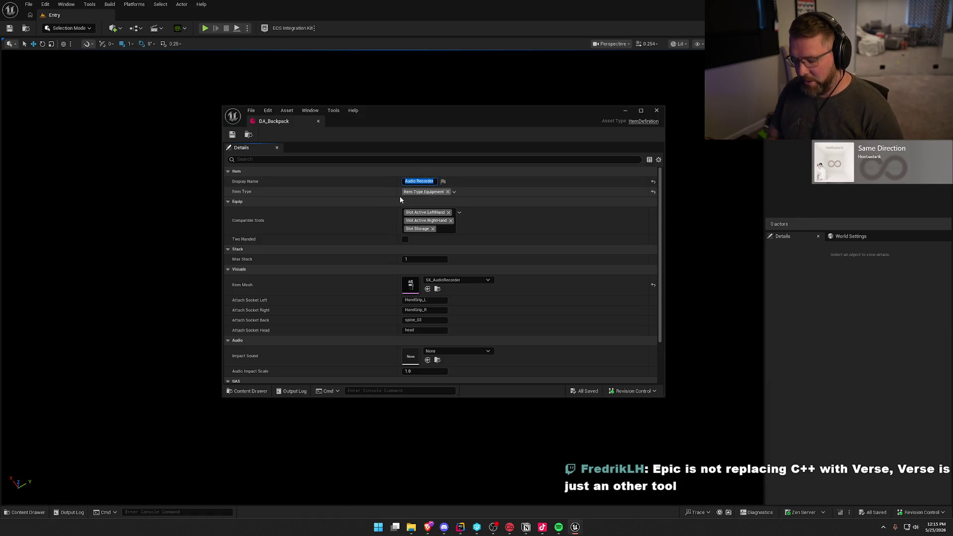
- Name the item Backpack and remove Slot.Active.LeftHand from its compatible slots
text(Backpack)
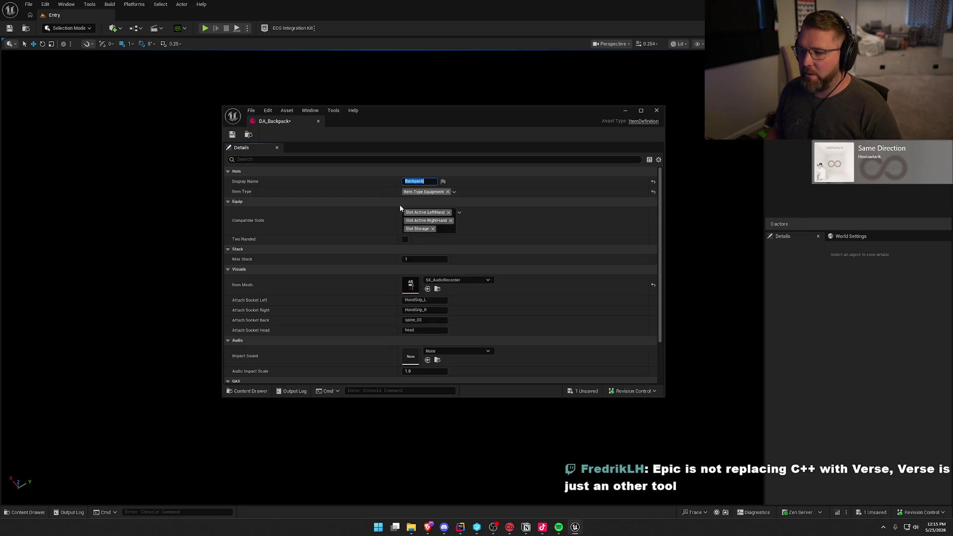
click(365, 204)
click(366, 204)
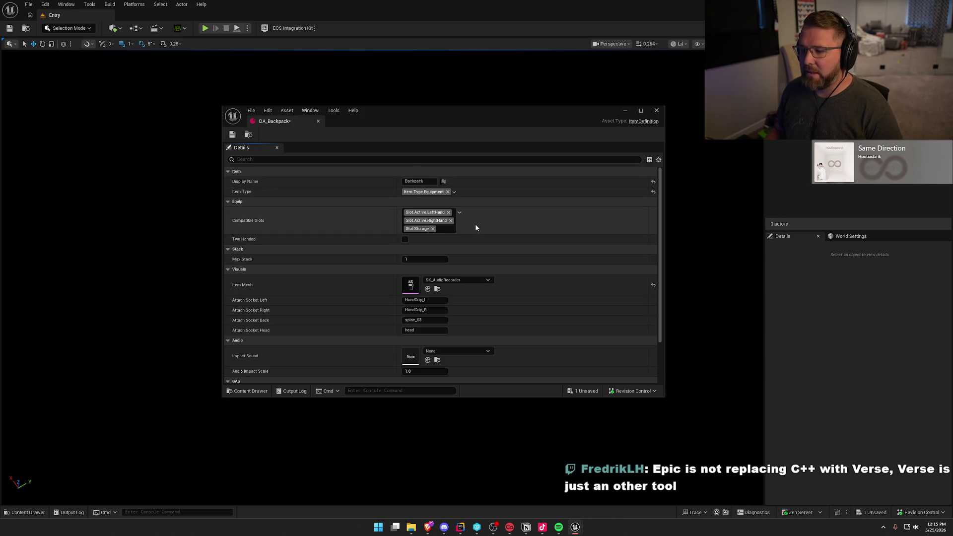
click(448, 213)
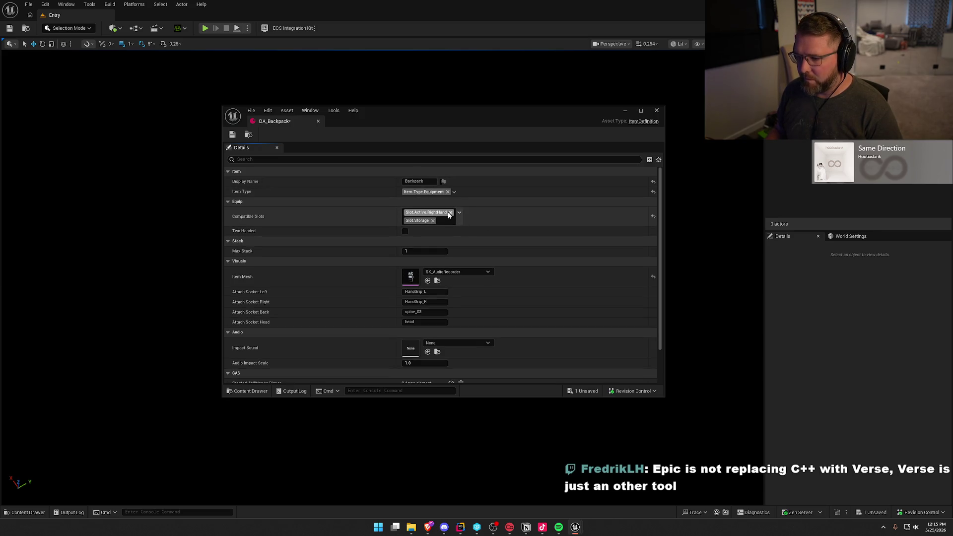
- Set the compatible slots to Back, LeftHand, RightHand, EquipTech and Storage
click(451, 212)
click(419, 213)
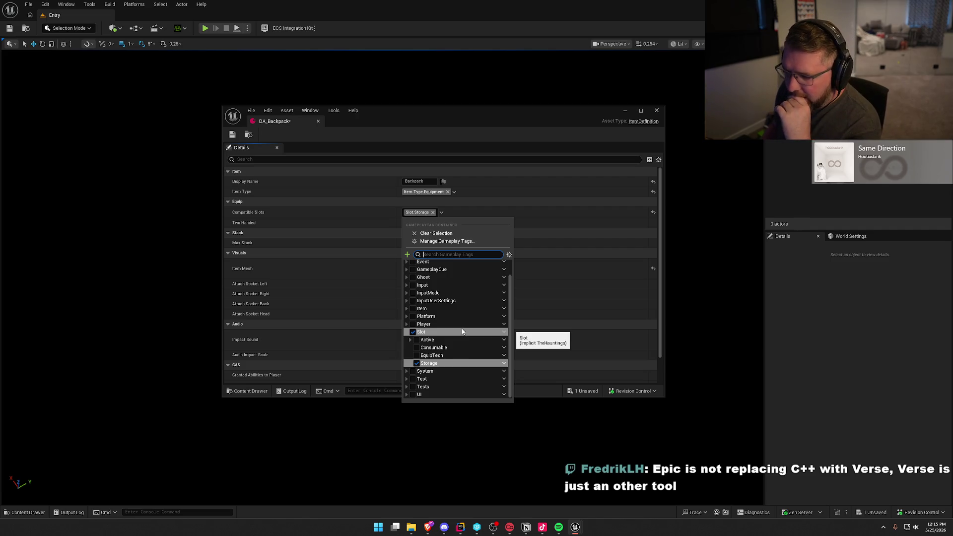
click(410, 340)
scroll(435, 355, down, 3)
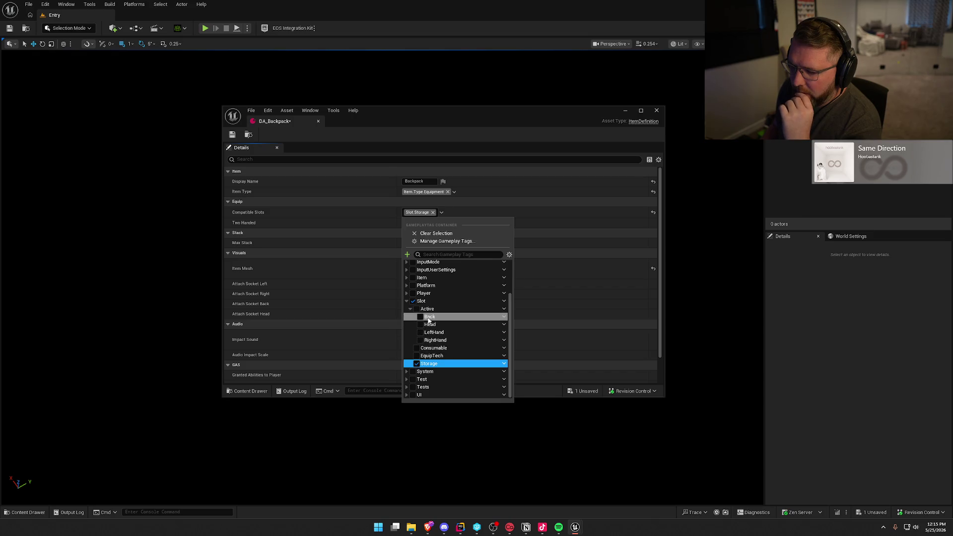
click(430, 317)
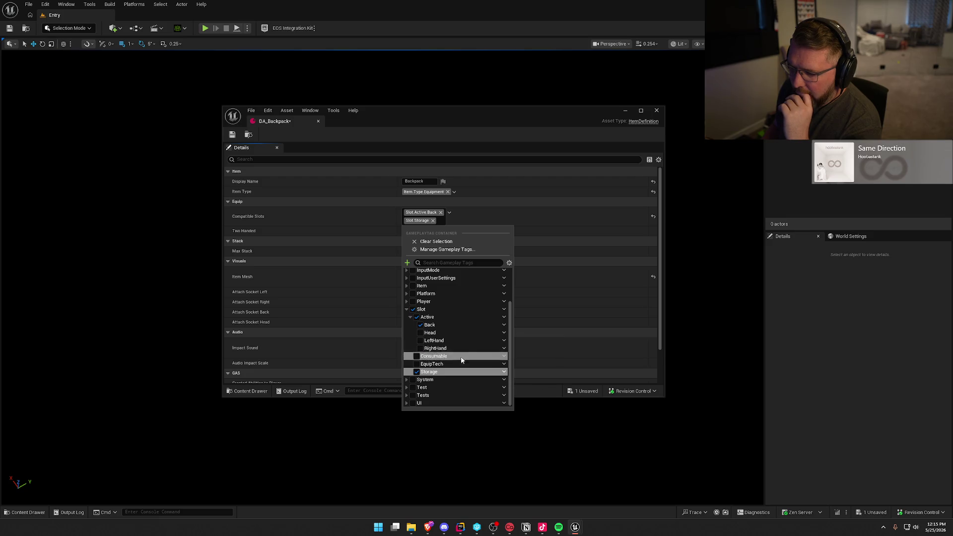
click(417, 371)
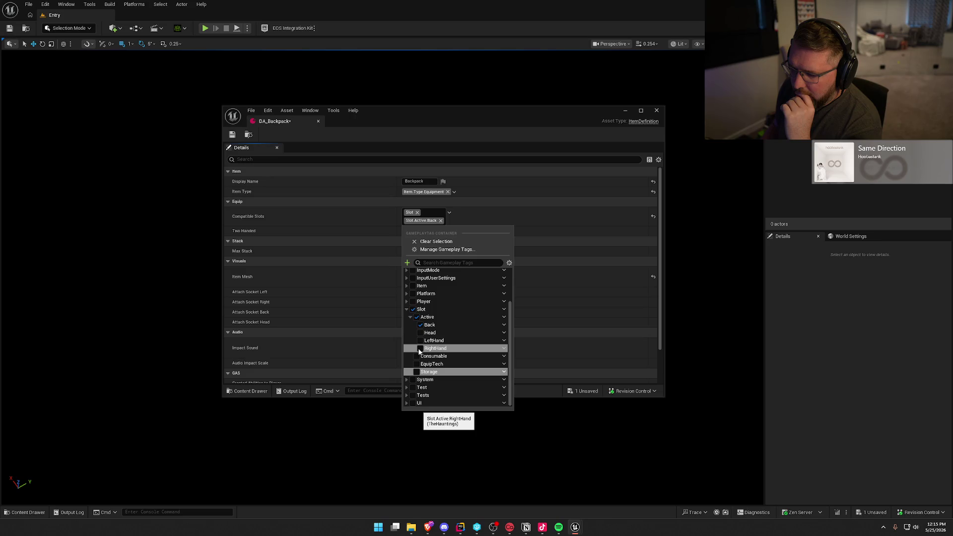
click(420, 348)
click(420, 341)
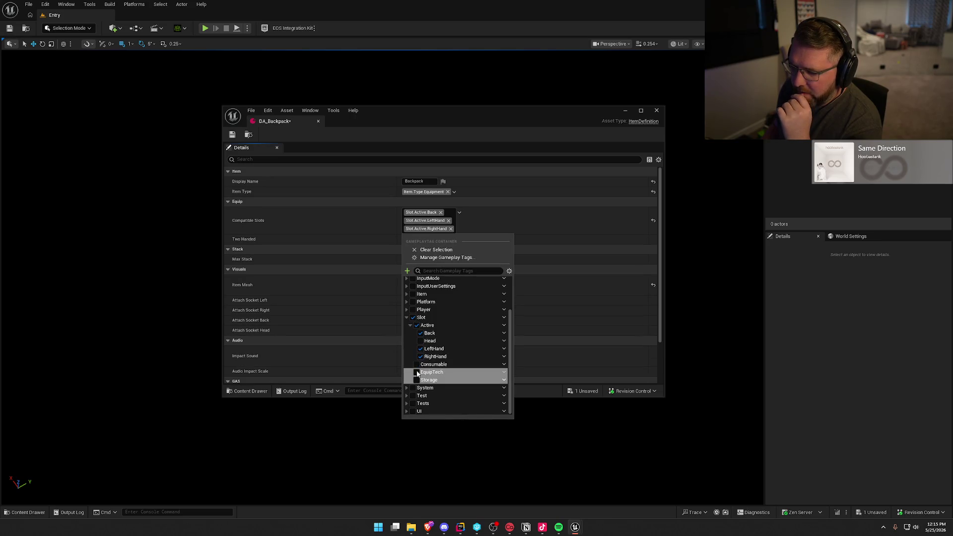
click(416, 372)
click(417, 388)
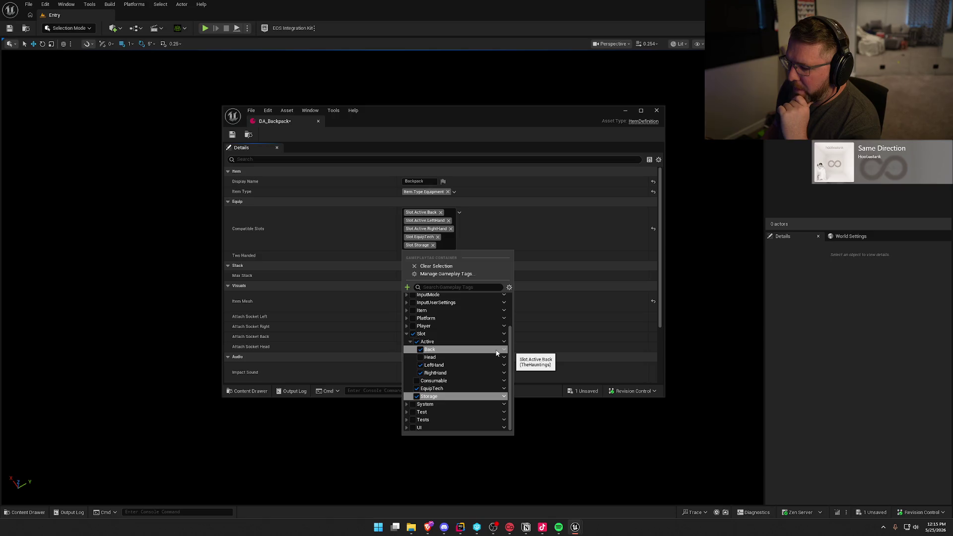
click(364, 232)
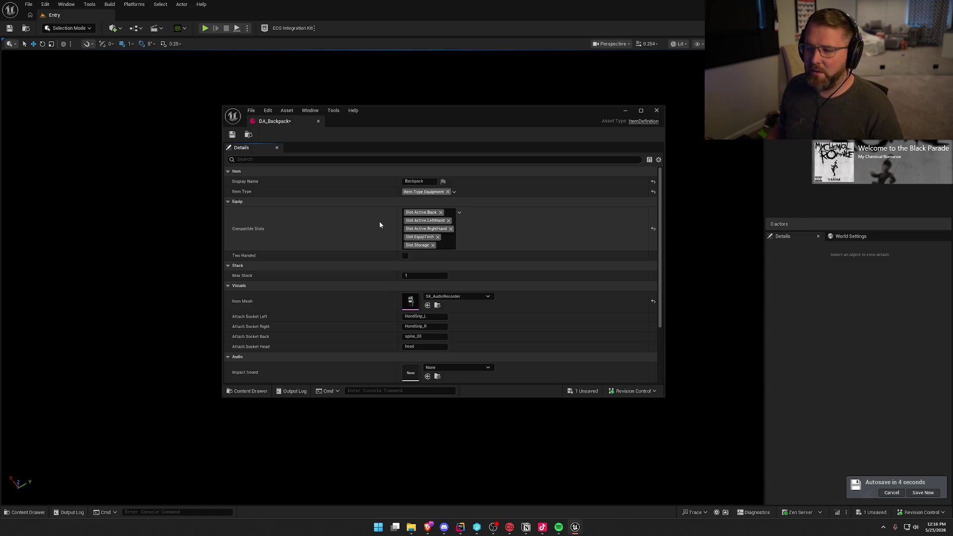
- Save DA_Backpack and bring up the Item Mesh choices
click(232, 135)
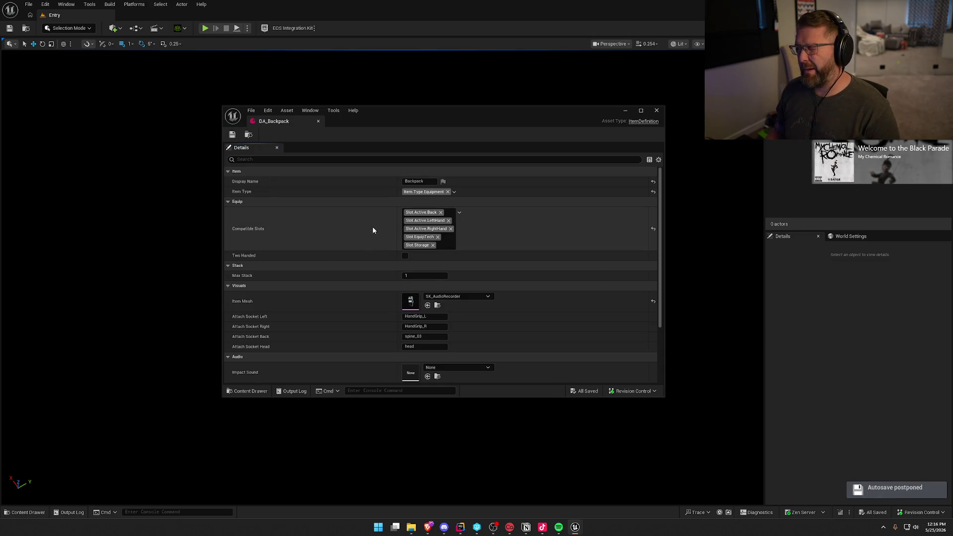
click(479, 297)
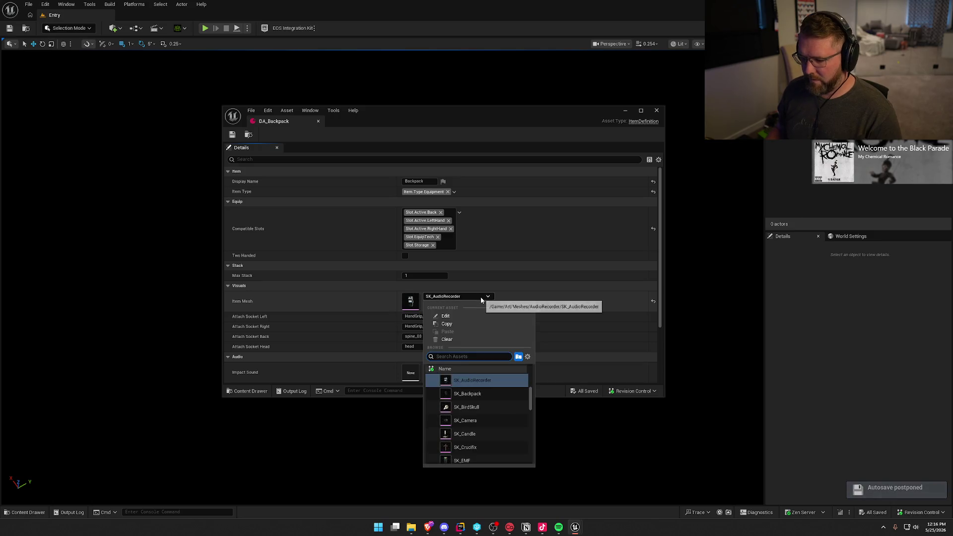
- Set the item mesh to SK_Backpack, then save and close DA_Backpack
text(backp)
click(466, 380)
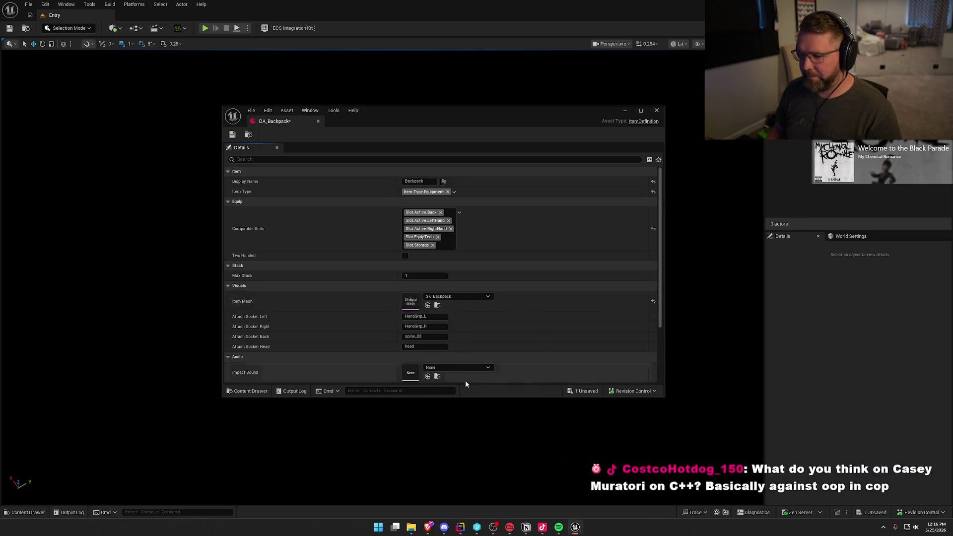
scroll(341, 301, down, 3)
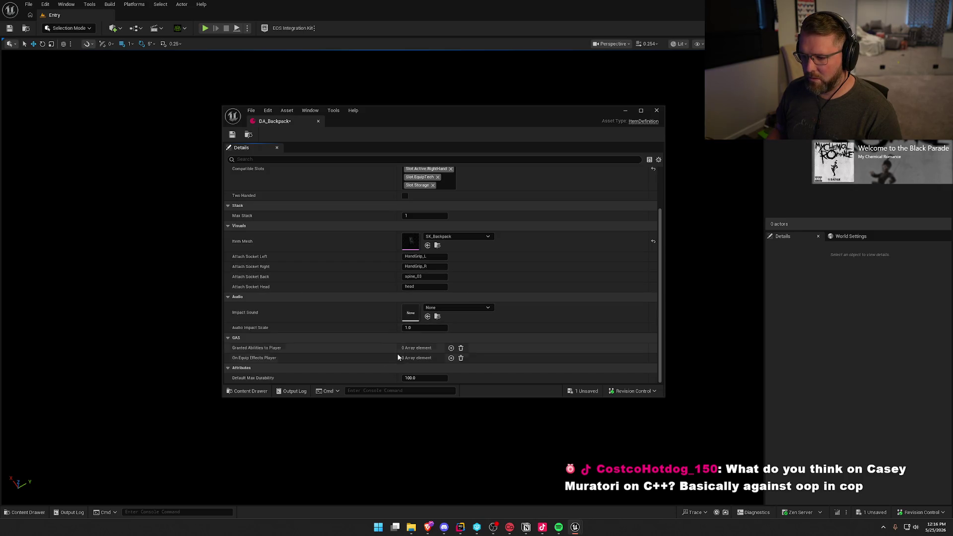
scroll(499, 282, up, 3)
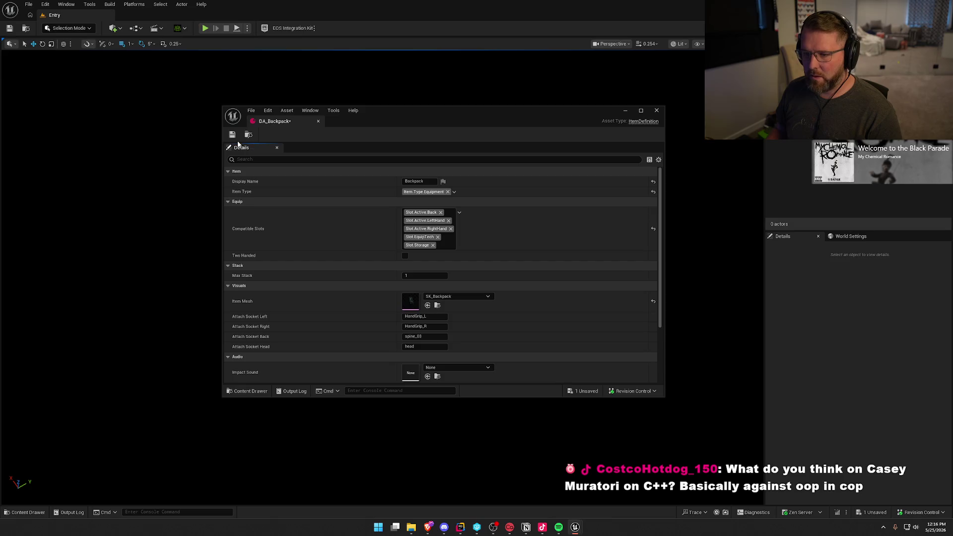
key(ctrl+s)
click(319, 121)
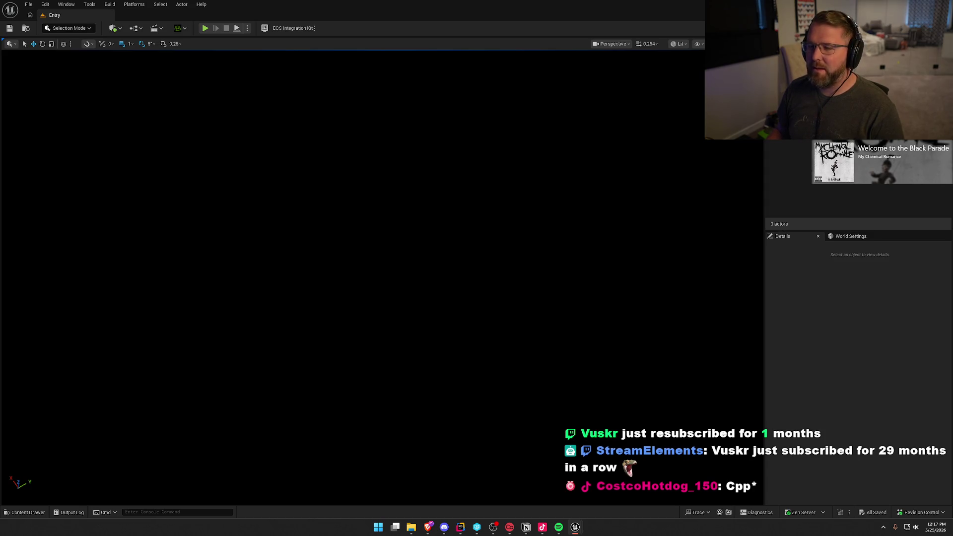
- Reopen the Content Drawer on the Equipment/DataAssets folder
key(ctrl+space)
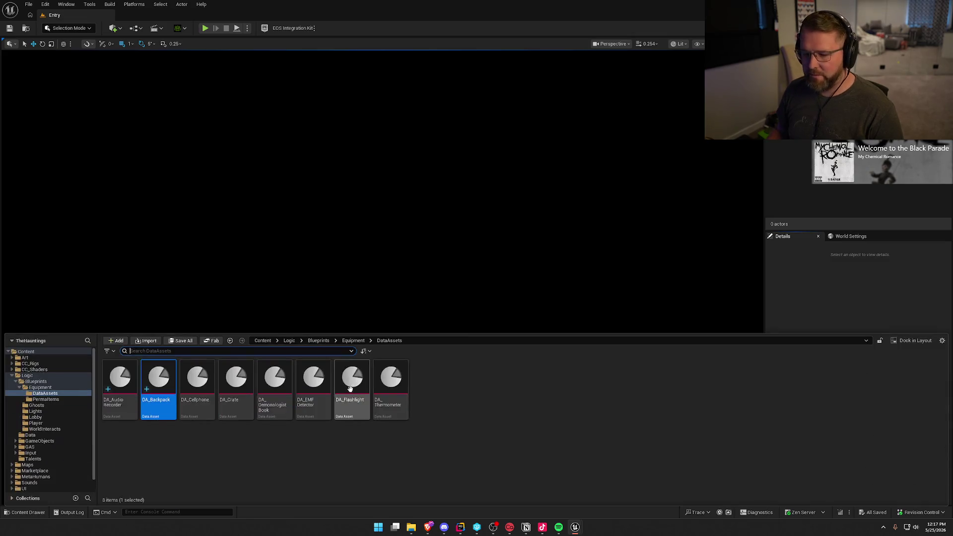
- Duplicate DA_Backpack as a new asset named DA_Camcorder
key(ctrl+d)
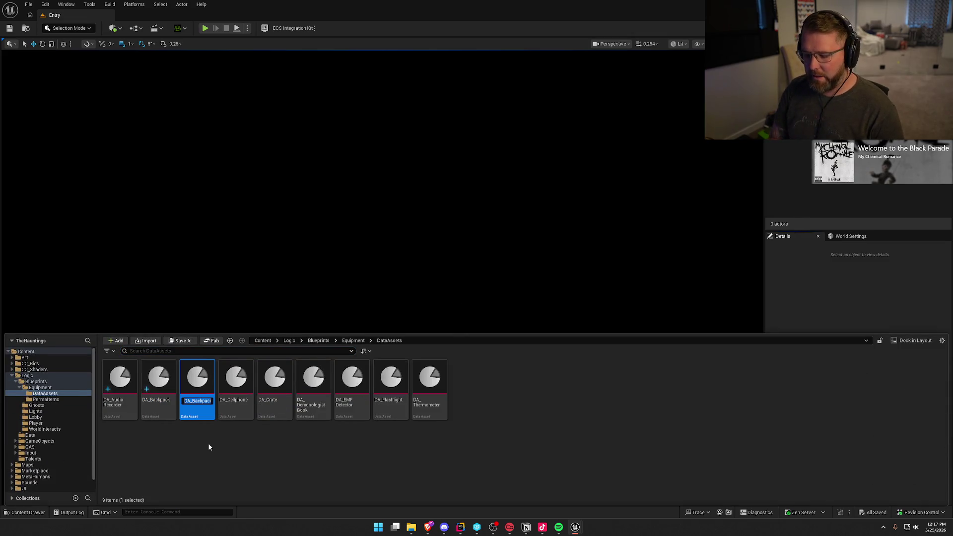
text(DA_)
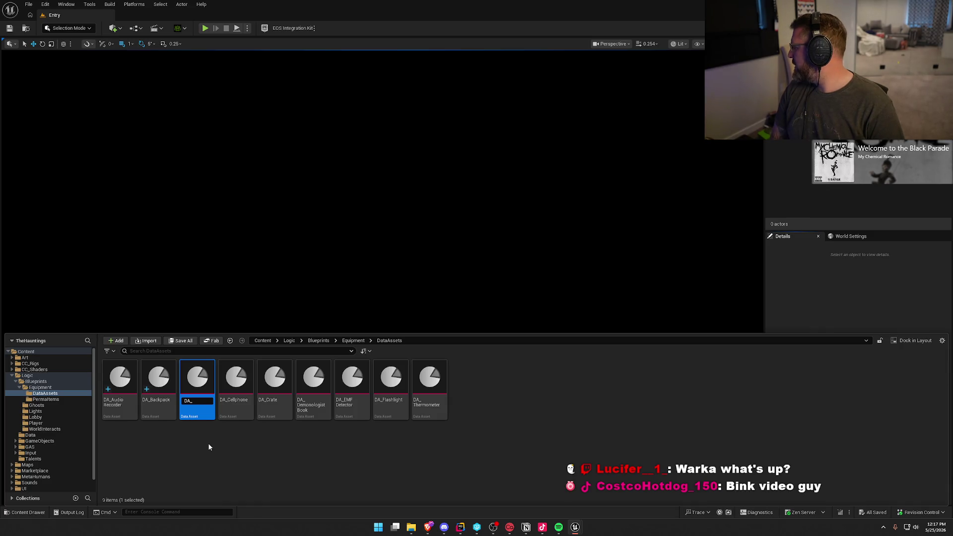
text(Camcorder)
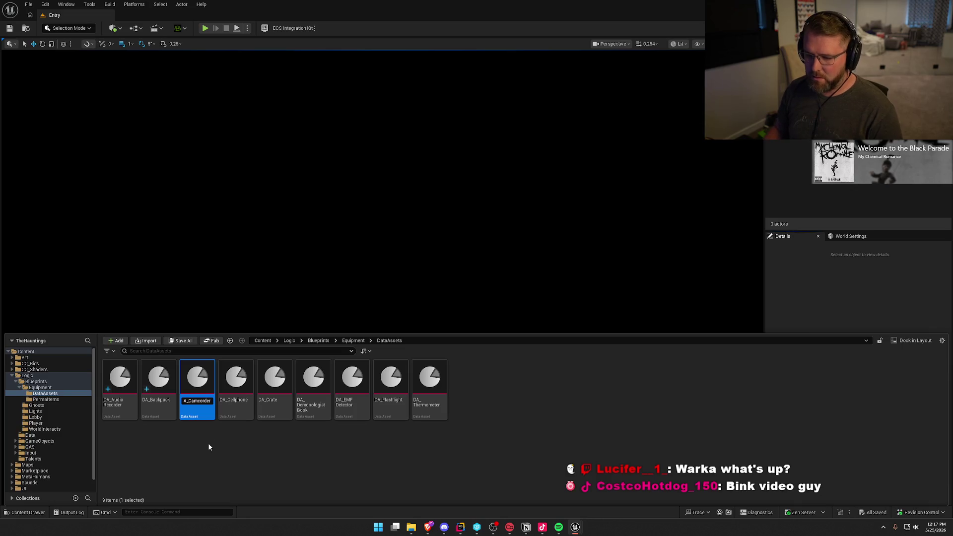
key(Return)
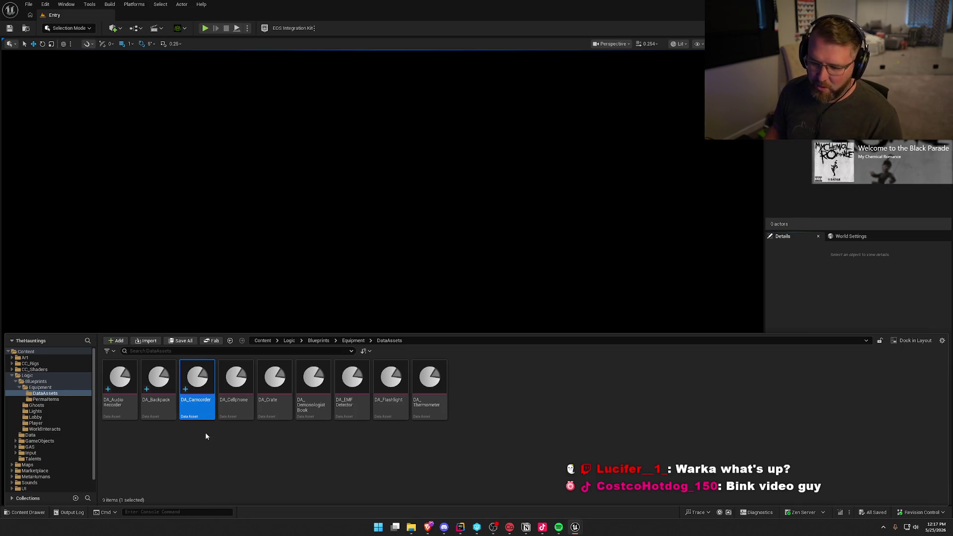
- Set DA_Camcorder's display name to Camcorder and remove the Slot.Active.Back slot
double_click(194, 373)
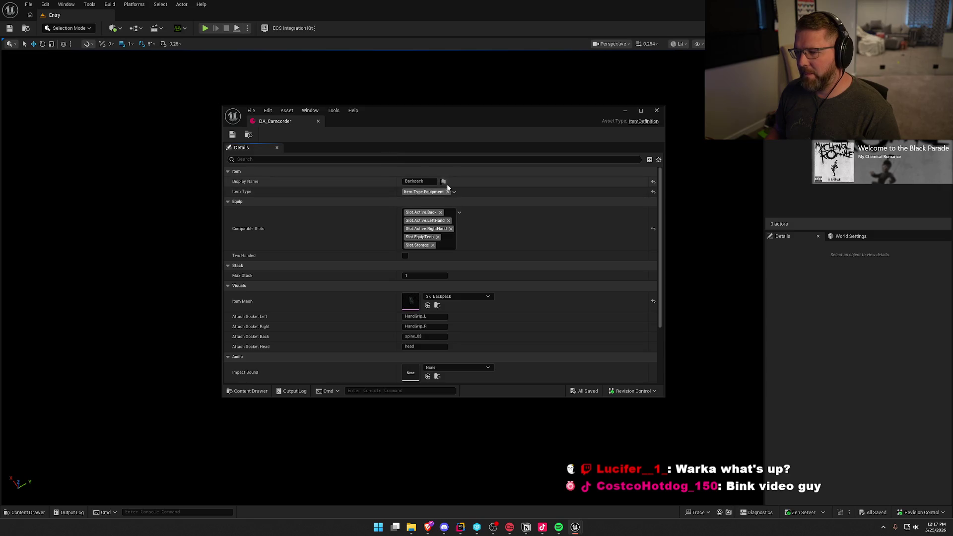
click(419, 181)
text(Cam)
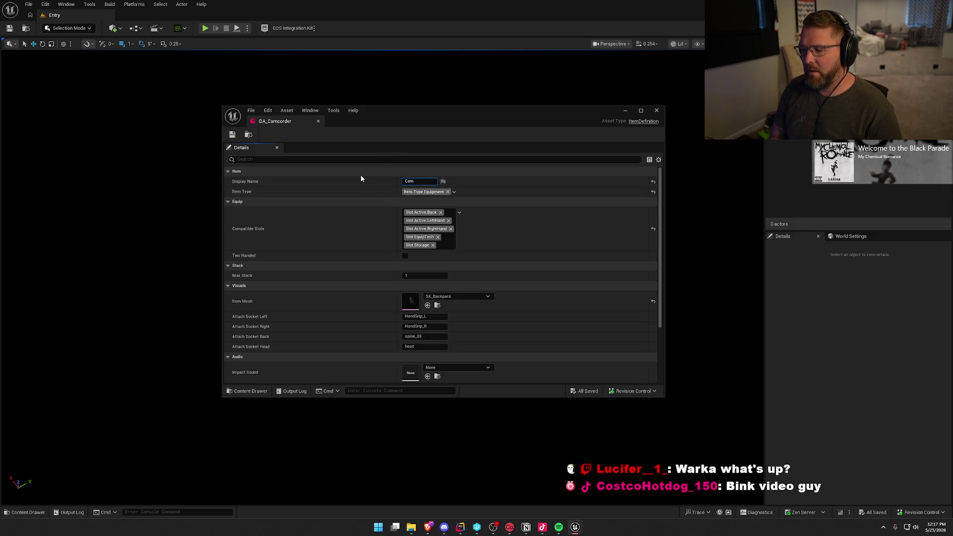
text(pcorder)
key(Return)
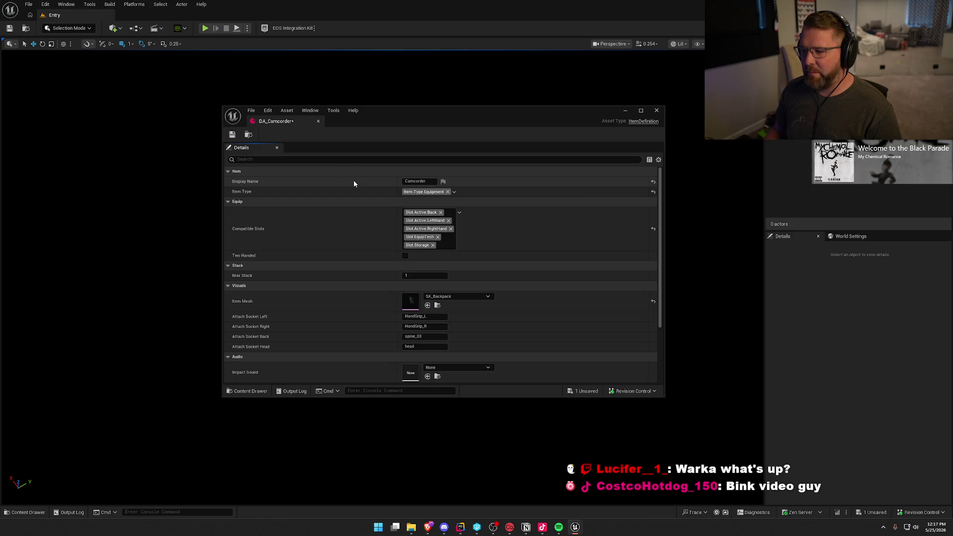
click(441, 212)
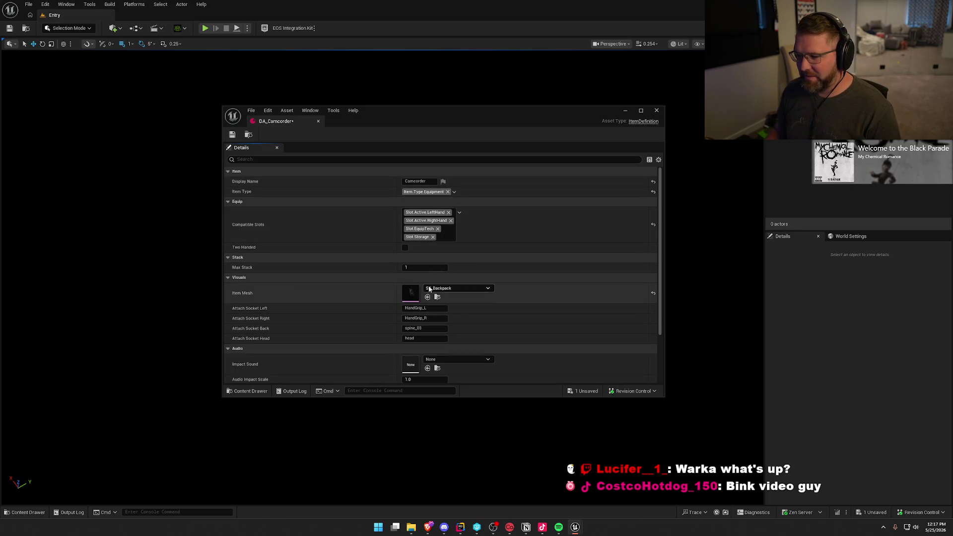
- Assign the CamCorder item mesh and open that mesh in its editor
click(456, 287)
text(c)
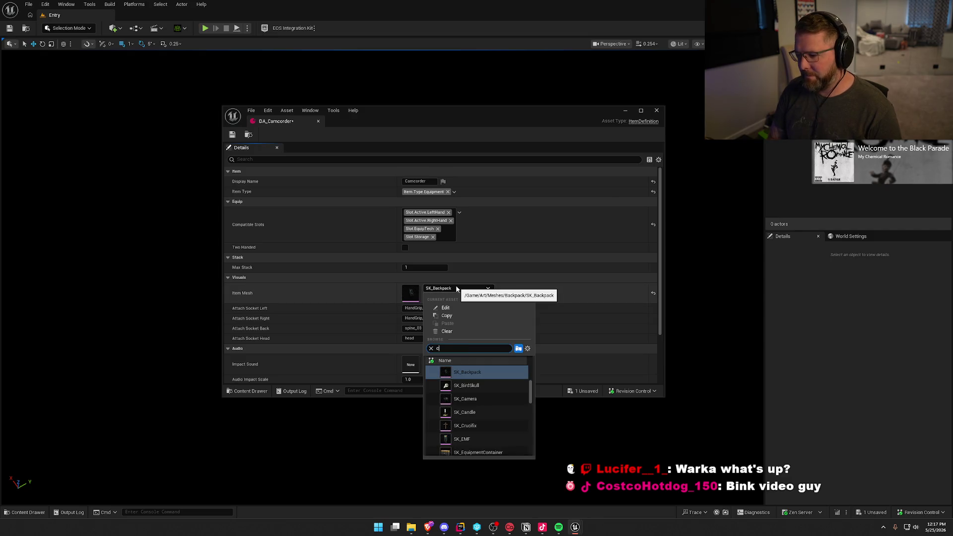
text(am)
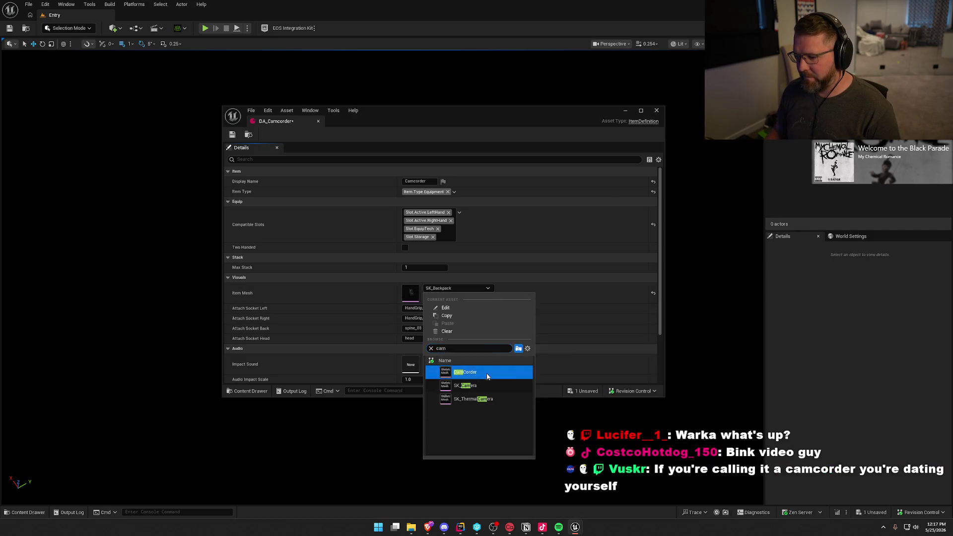
click(487, 373)
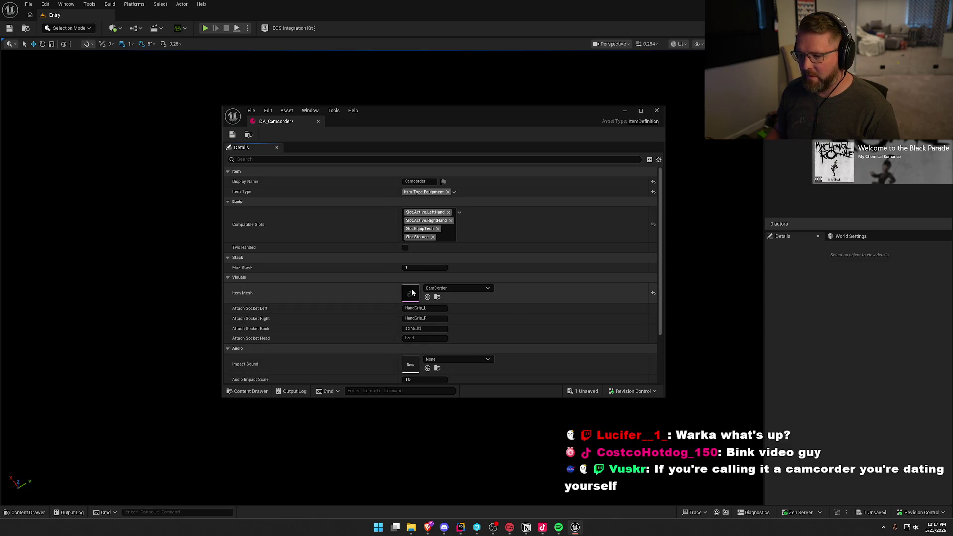
double_click(411, 292)
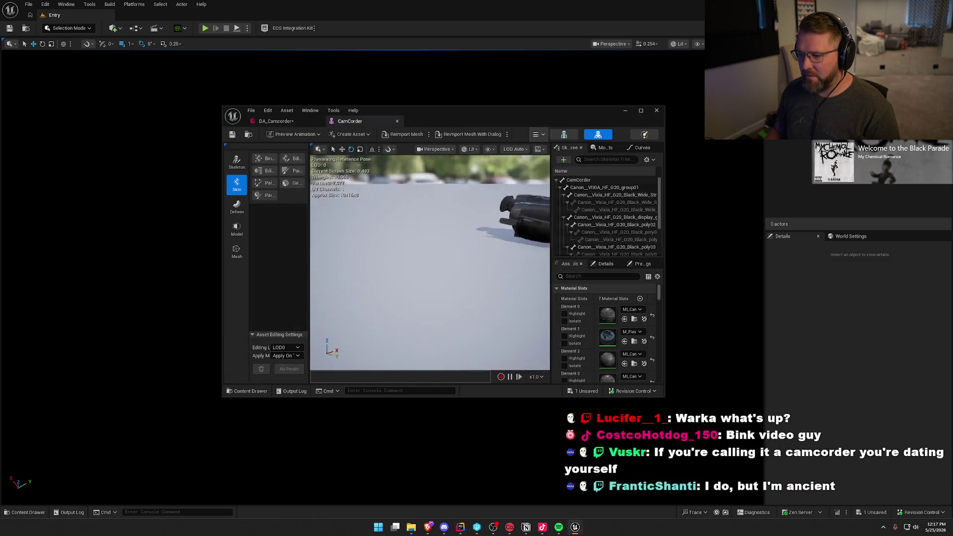
- Inspect the CamCorder mesh in an enlarged preview window, then close it
drag(427, 278, 456, 272)
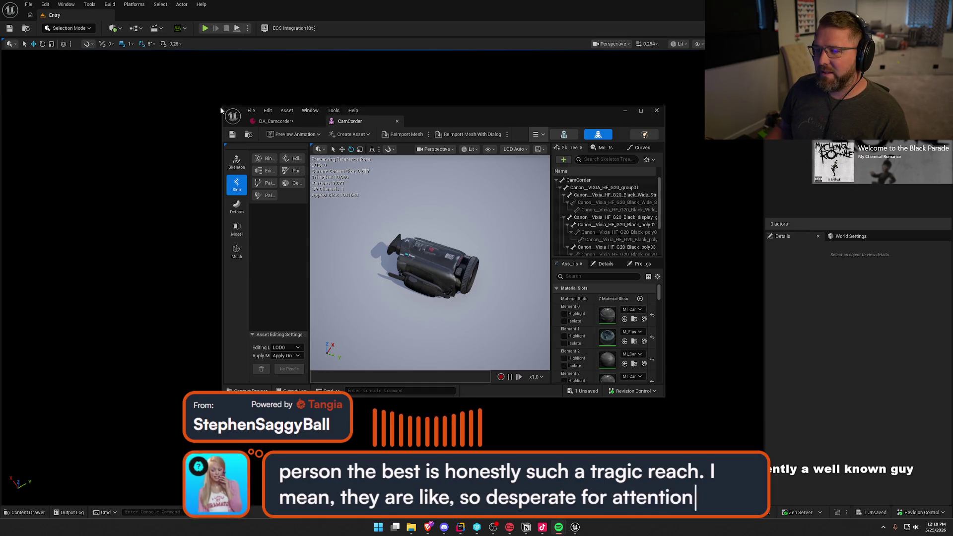
drag(220, 104, 174, 43)
drag(661, 390, 706, 450)
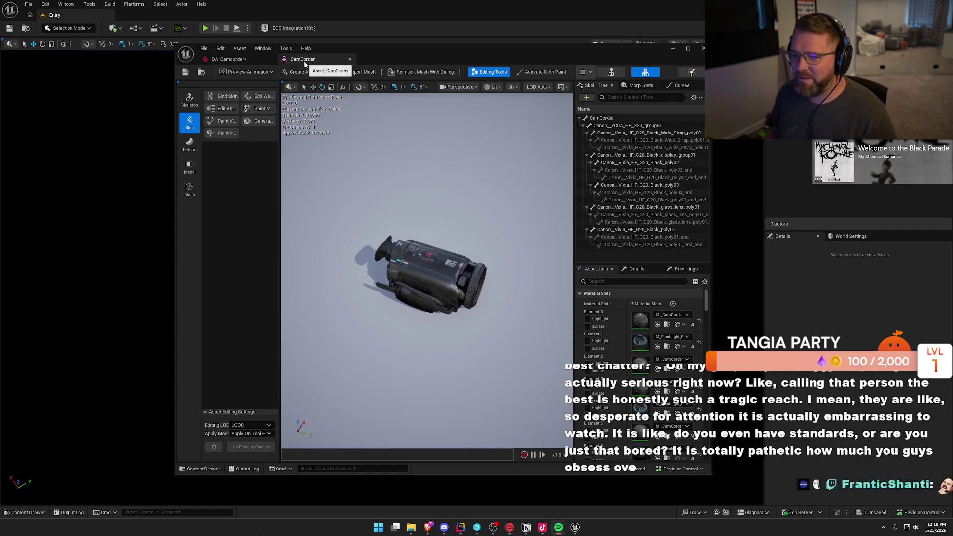
click(349, 59)
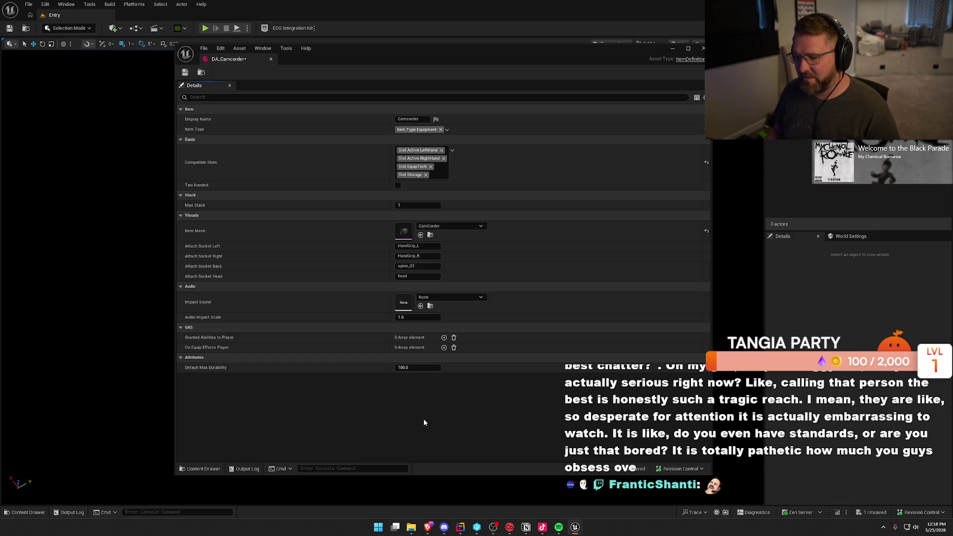
- Save DA_Camcorder and close its editor
key(ctrl+s)
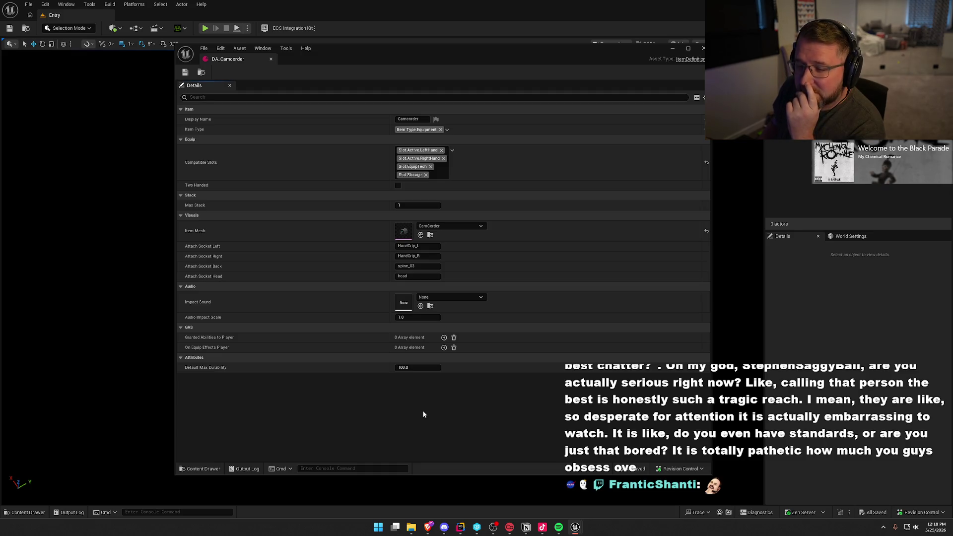
click(703, 48)
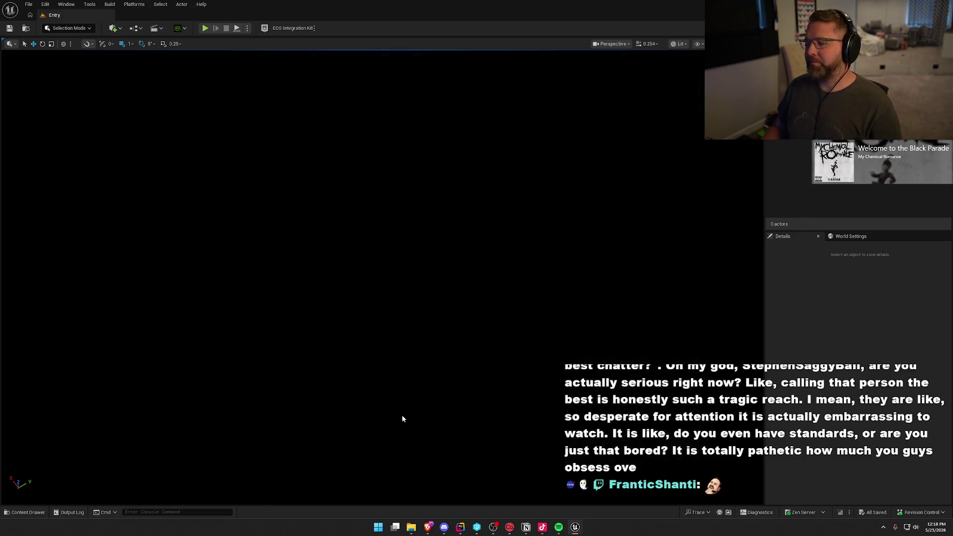
key(ctrl+space)
- Duplicate DA_Camcorder as DA_Camera and set its display name to Camera
key(ctrl+d)
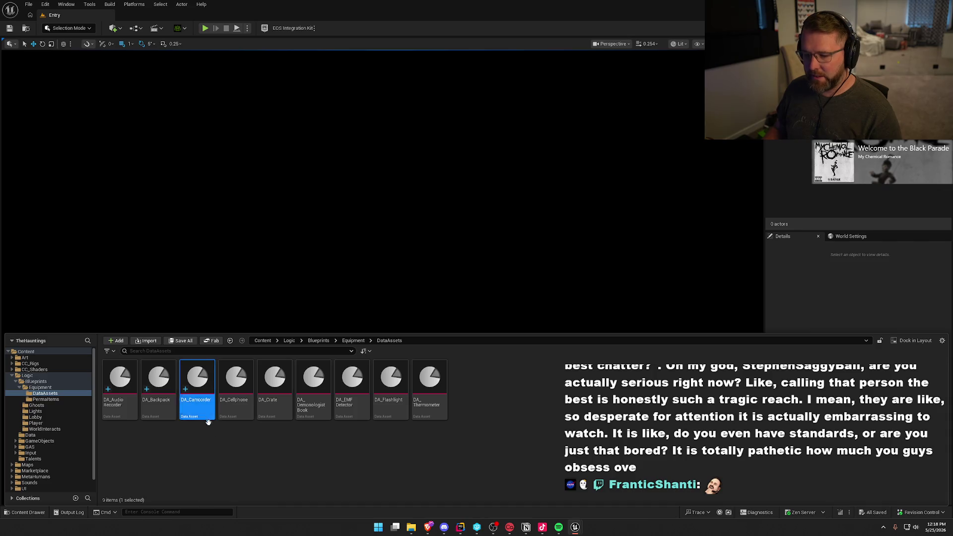
text(DA_)
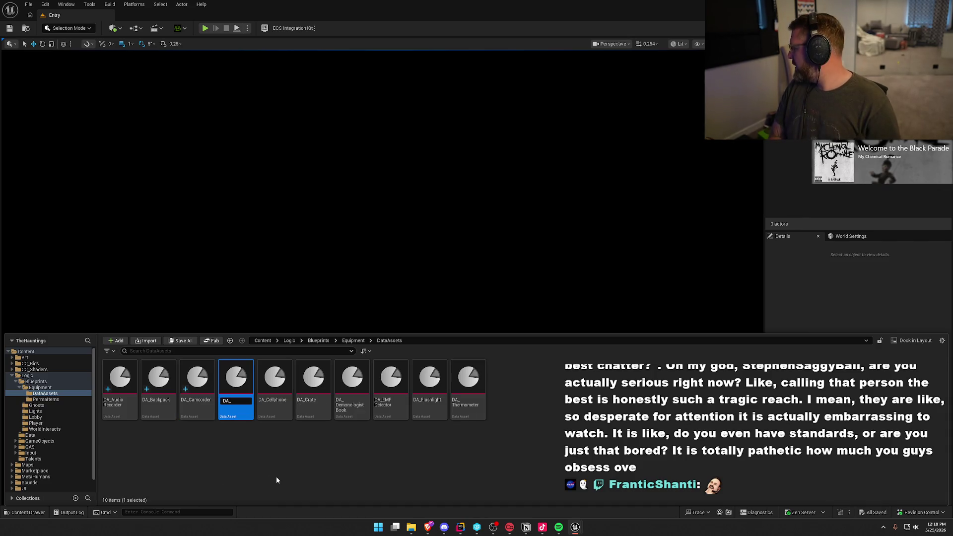
text(Camera)
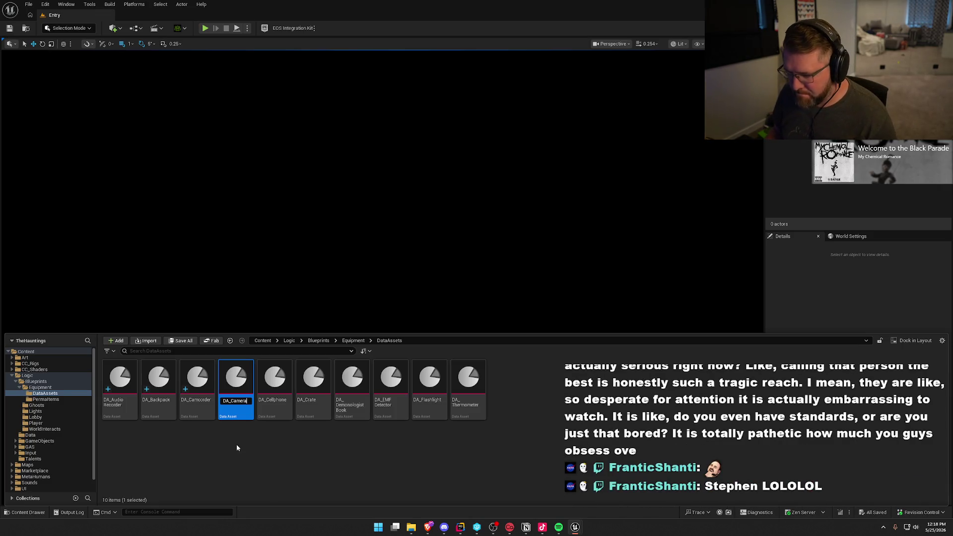
key(Return)
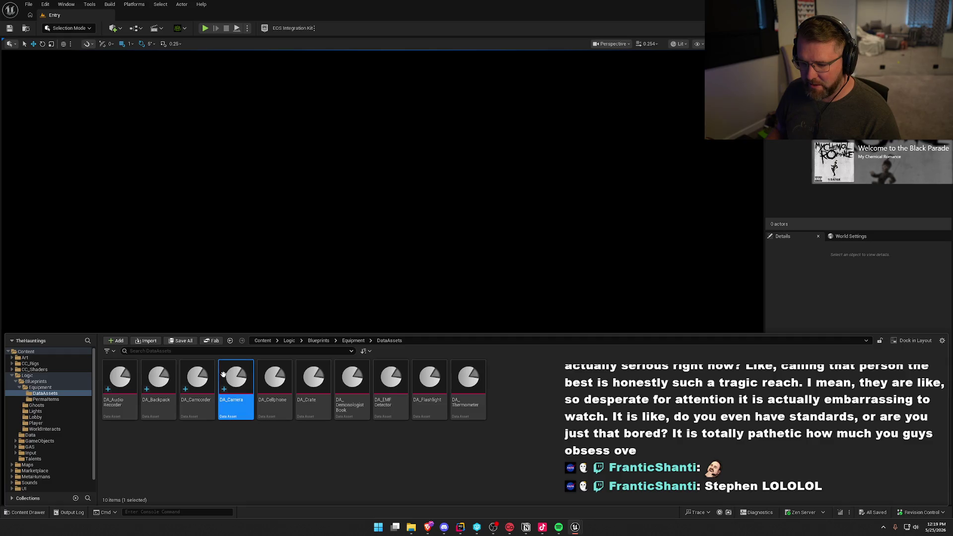
double_click(224, 375)
click(416, 118)
text(Camera)
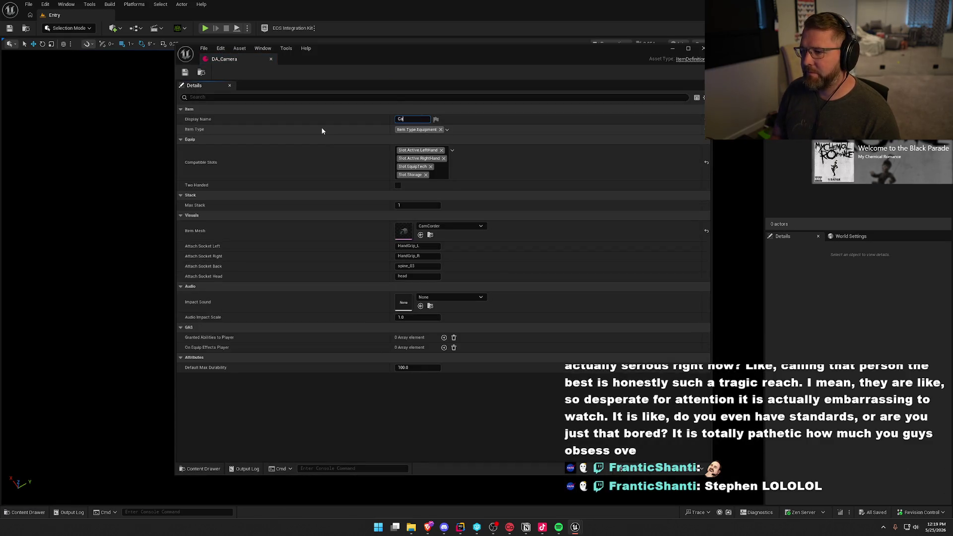
- Give DA_Camera the SK_Camera item mesh, then save and close it
click(442, 228)
text(camer)
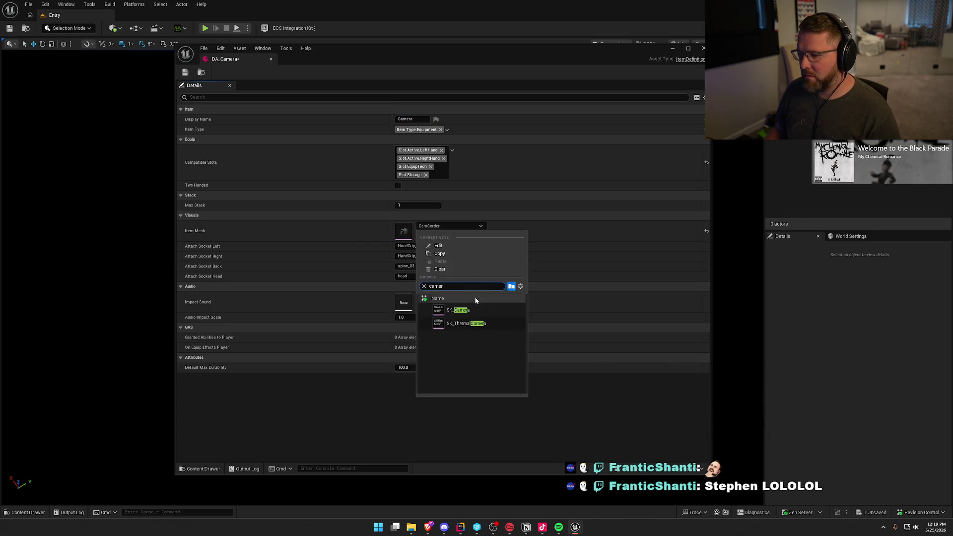
click(466, 313)
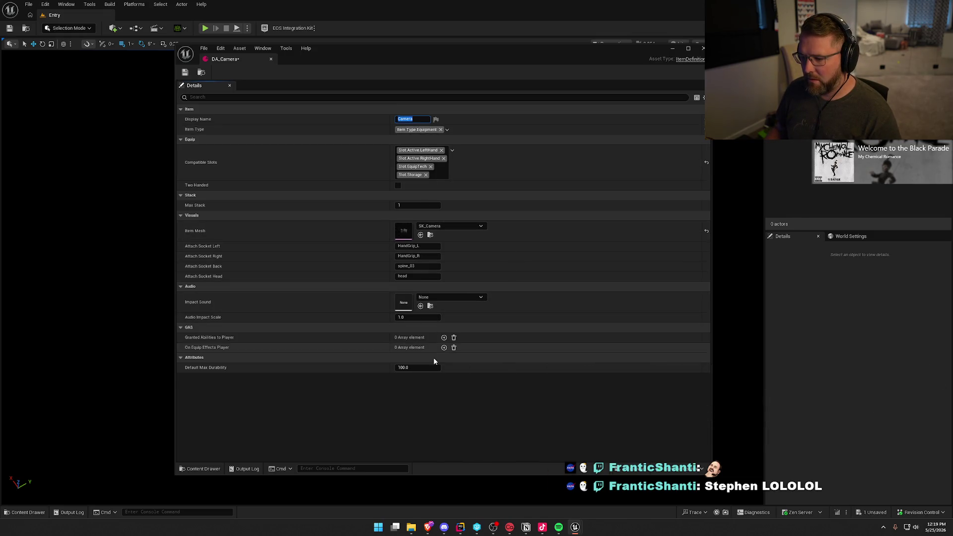
click(185, 72)
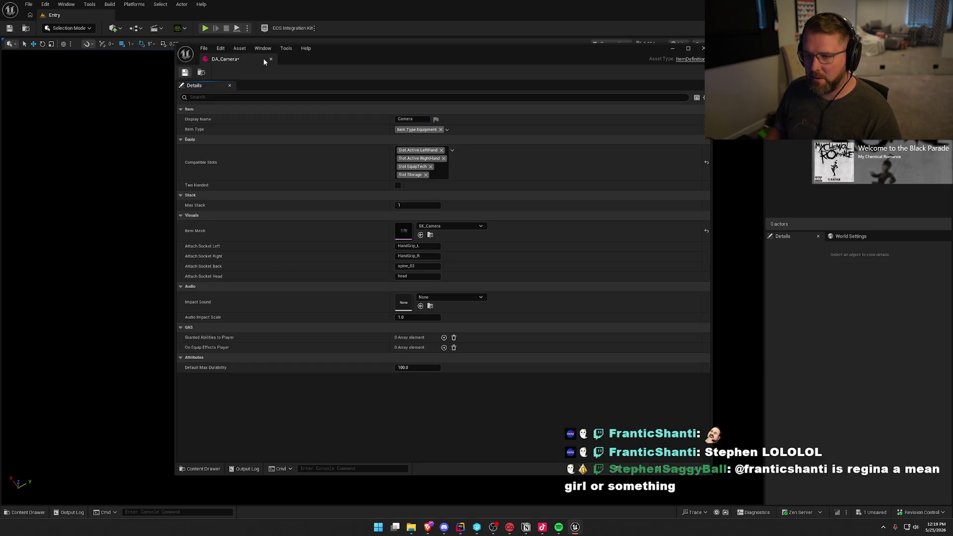
click(335, 157)
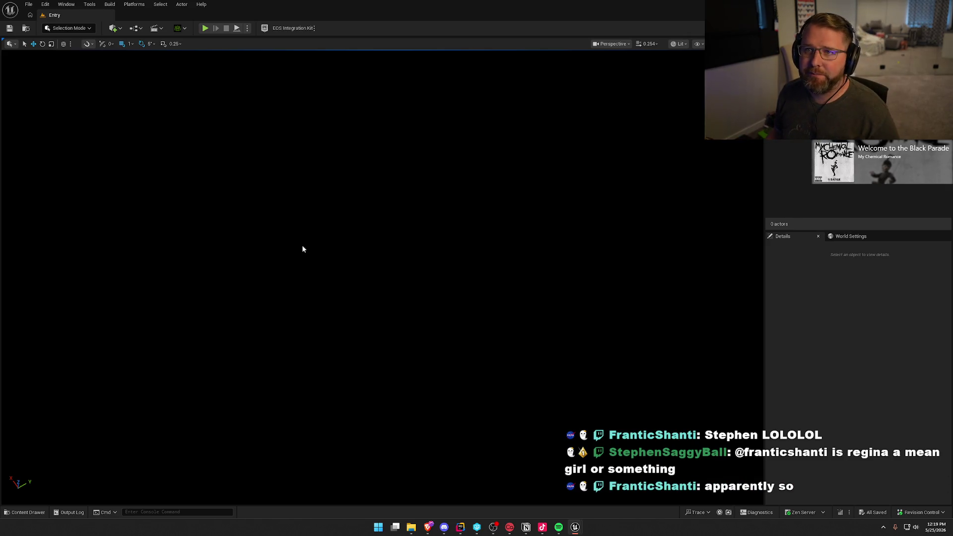
key(ctrl+space)
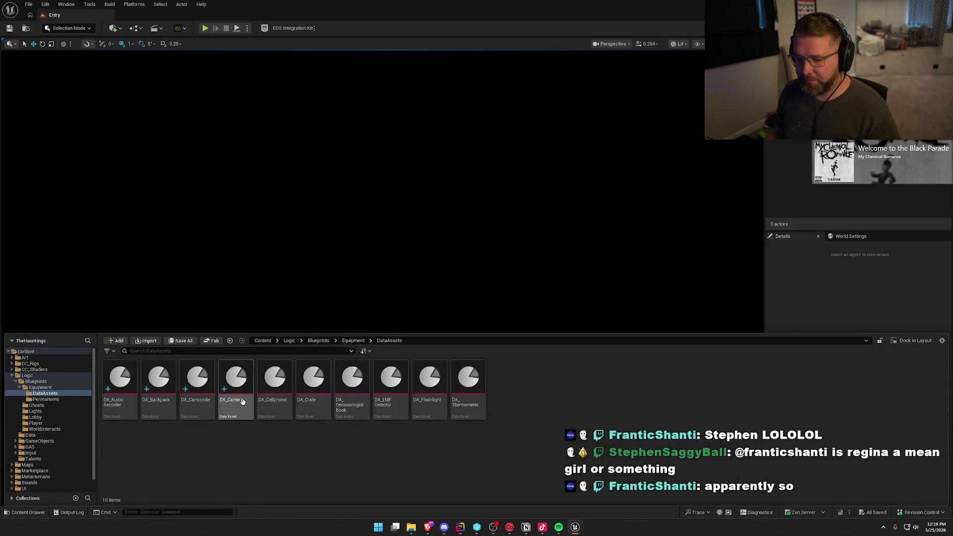
- Duplicate DA_Camera as DA_Candle with display name Candle
key(ctrl+d)
text(DA_C)
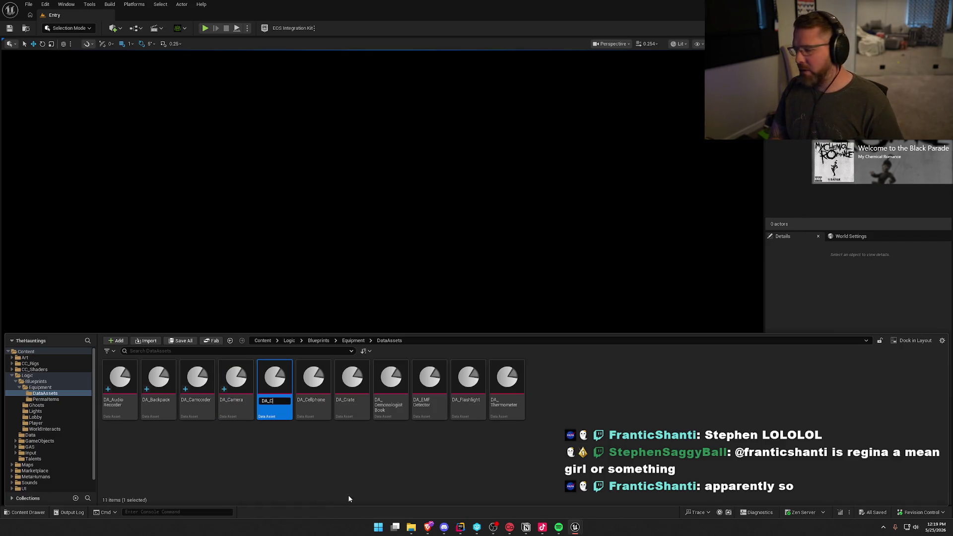
text(andle)
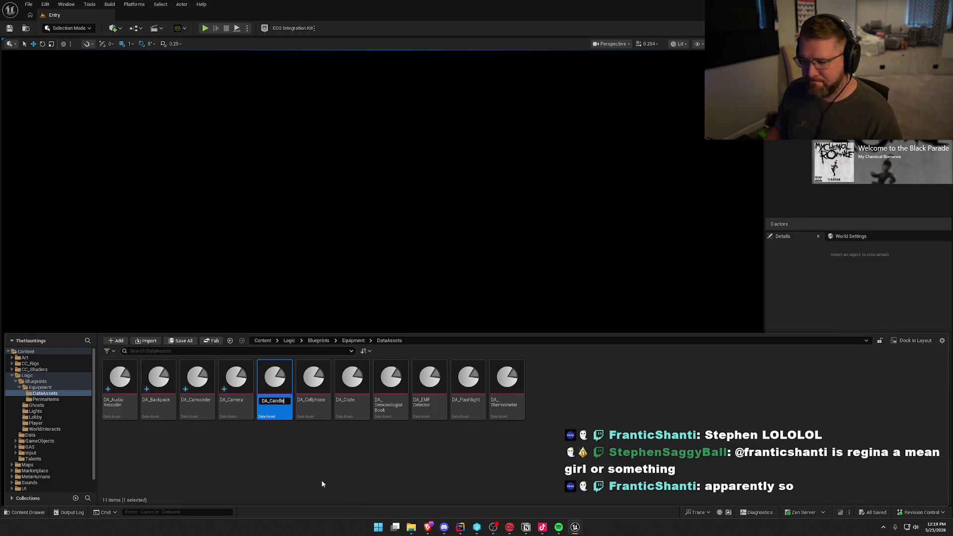
key(Return)
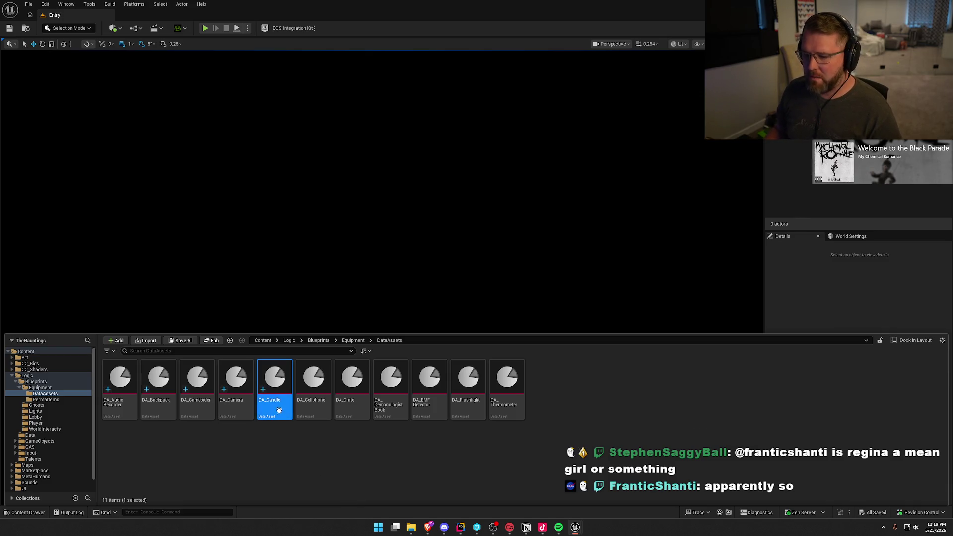
double_click(276, 385)
click(411, 119)
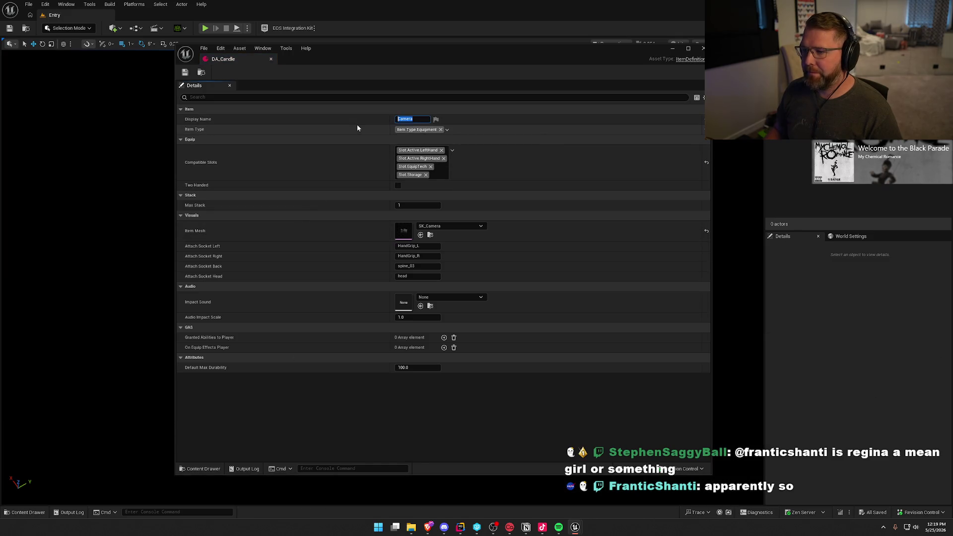
text(Candl)
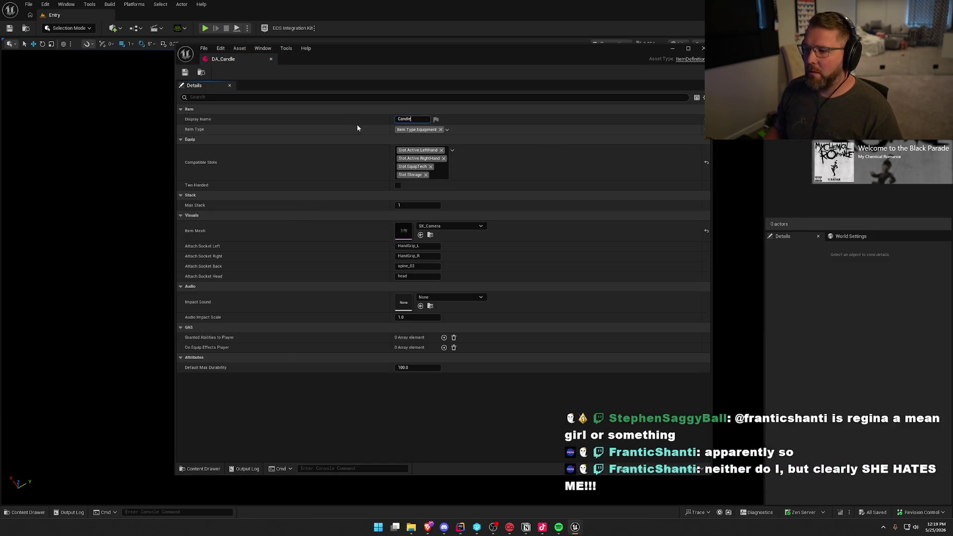
key(Return)
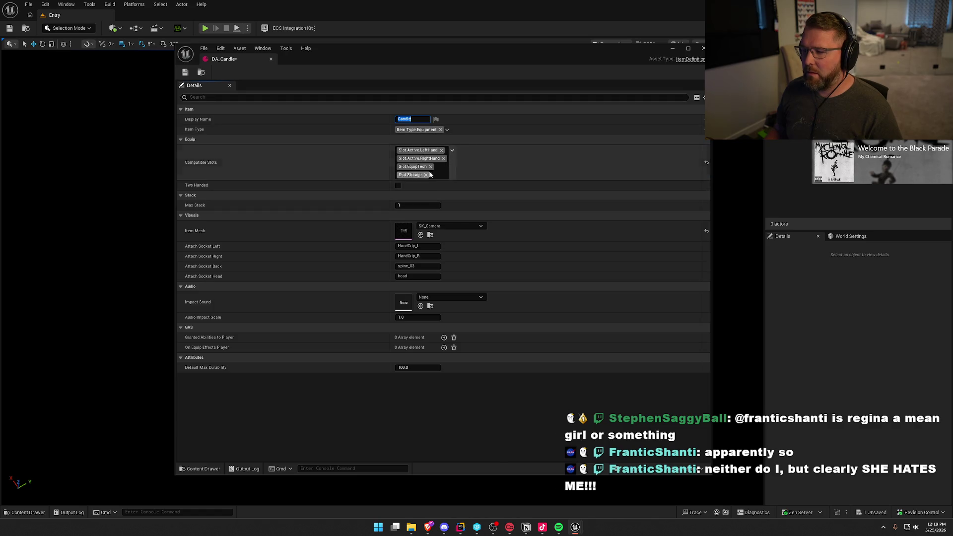
- Give DA_Candle the SK_Candle item mesh, then save and close it
click(459, 226)
text(cand)
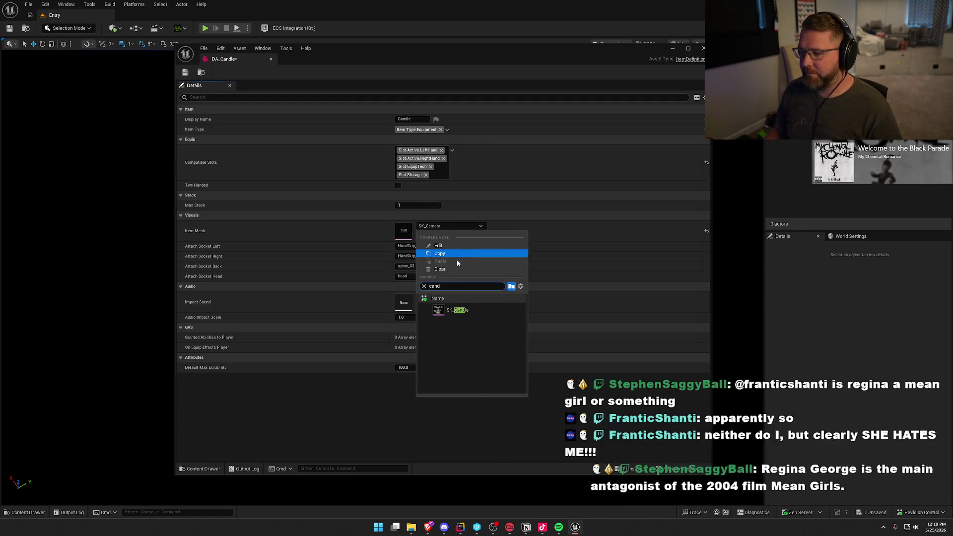
click(474, 310)
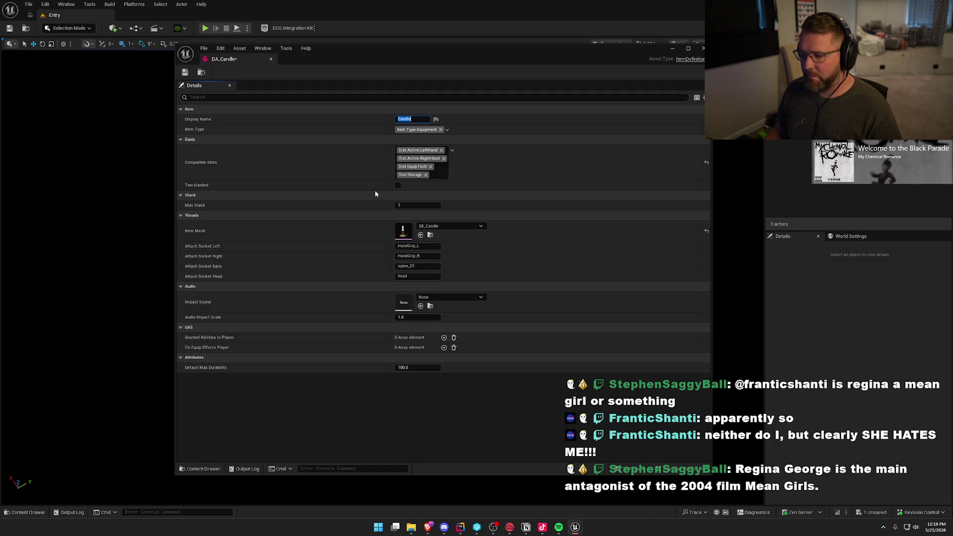
key(ctrl+s)
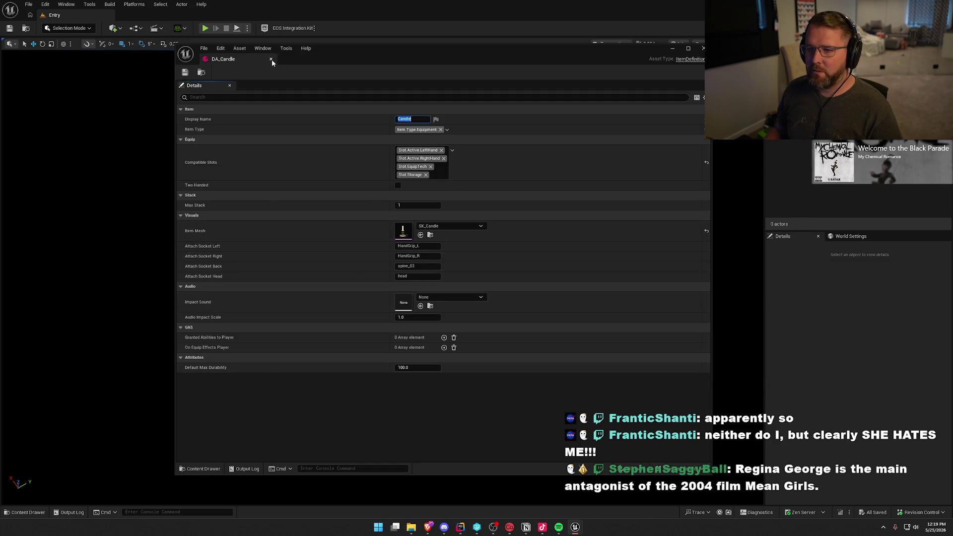
click(271, 58)
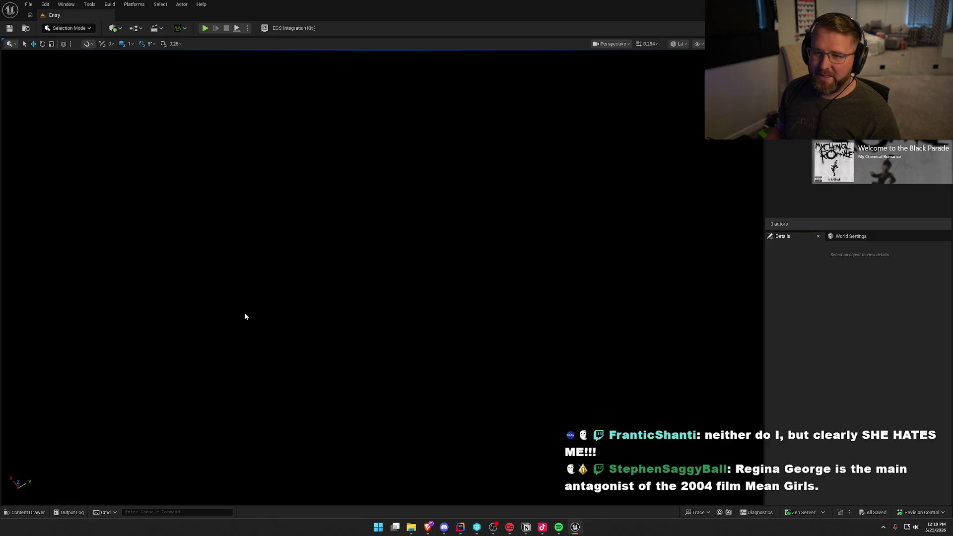
key(ctrl+space)
key(ctrl+d)
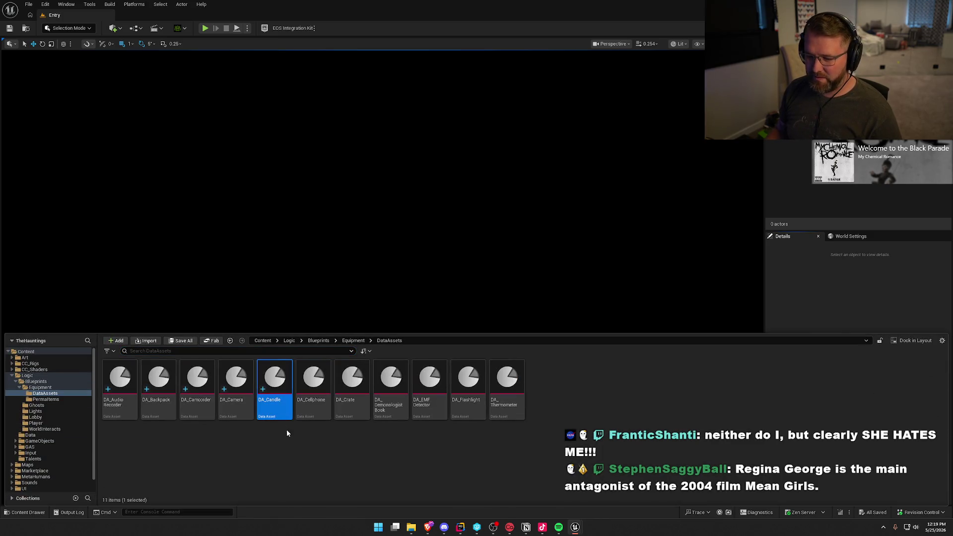
- Name the copy DA_Crucifix and set its display name to Crucifix
text(DA)
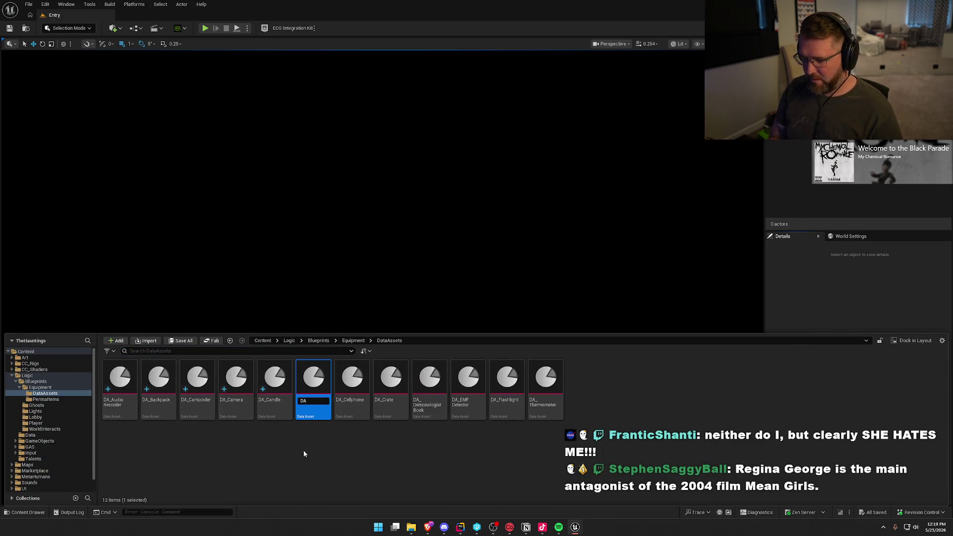
text(_Crucifix)
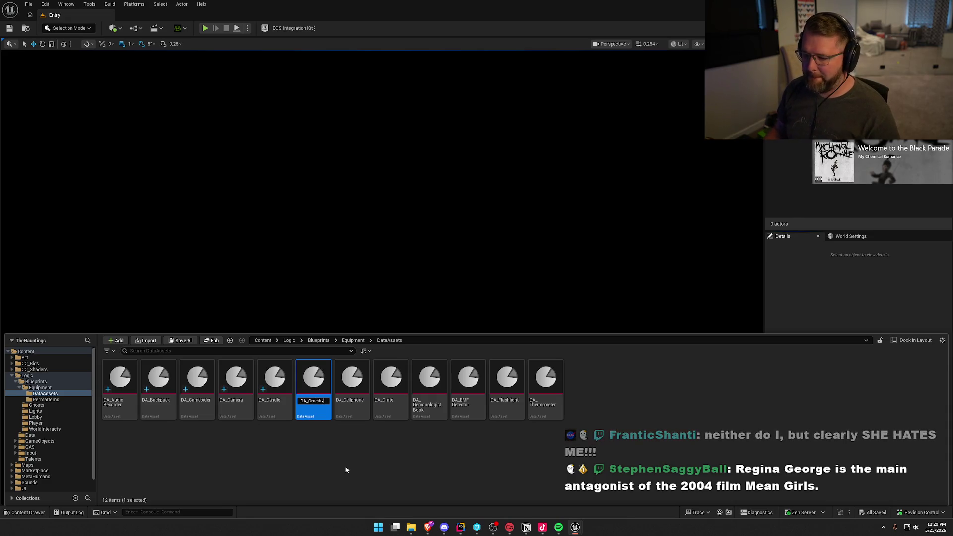
key(Return)
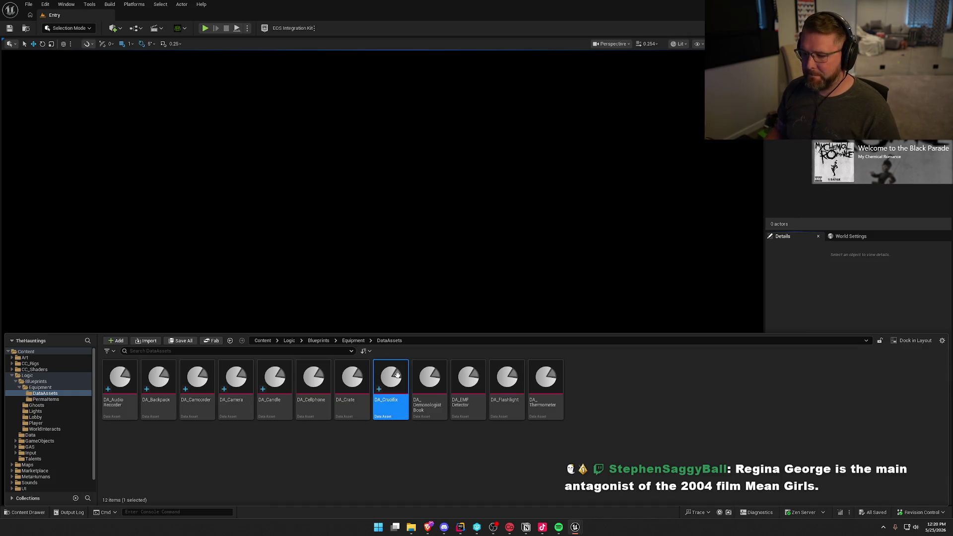
double_click(397, 377)
click(411, 119)
text(Cru)
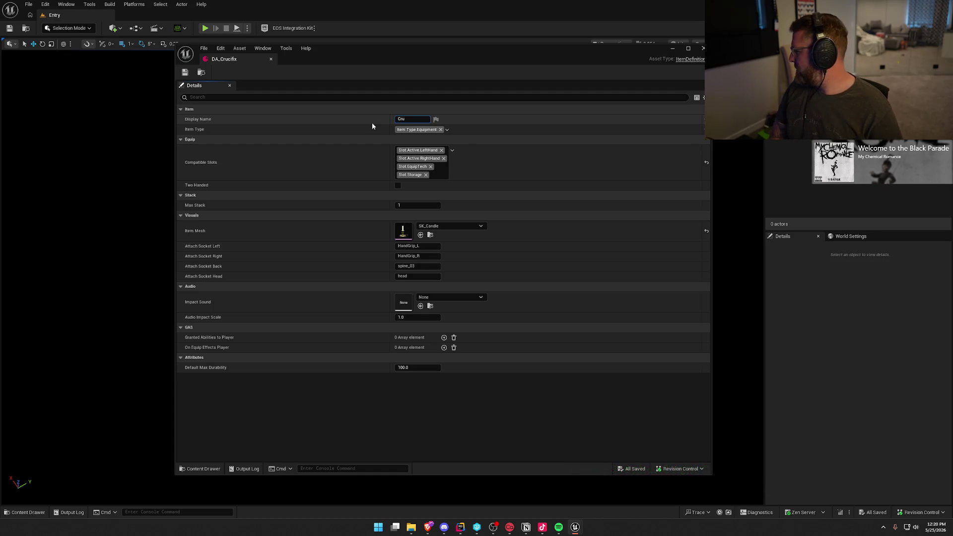
text(cifix)
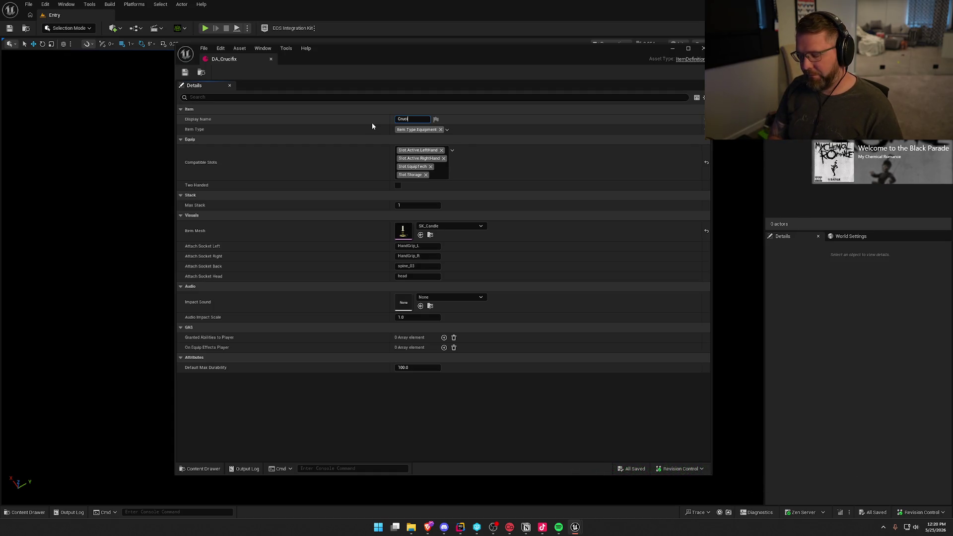
key(Return)
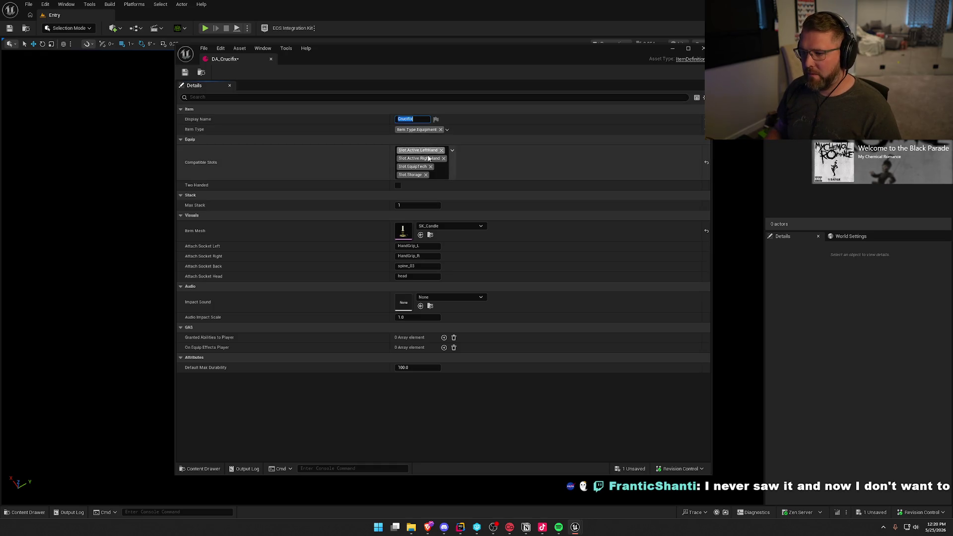
- Give DA_Crucifix the SK_Crucifix item mesh, then save and close it
click(436, 226)
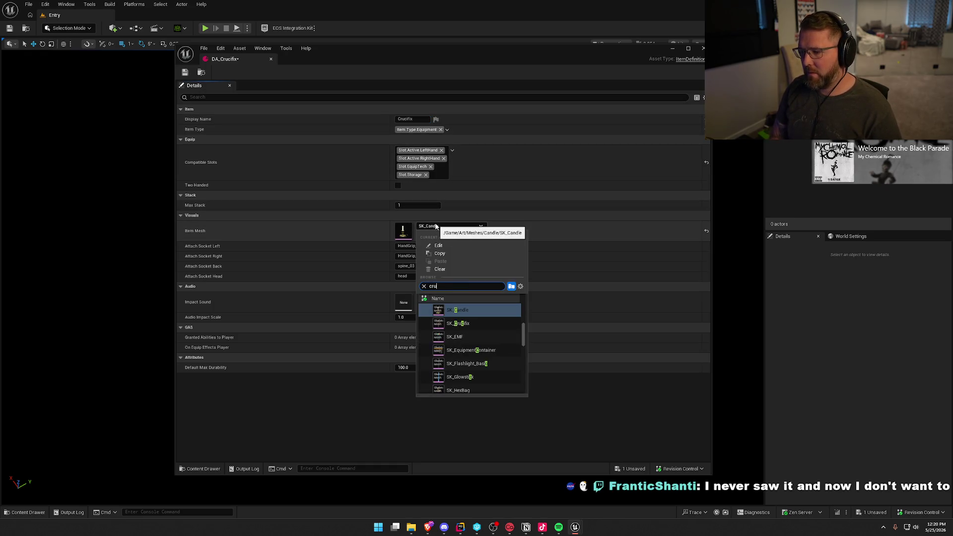
text(cru)
click(476, 308)
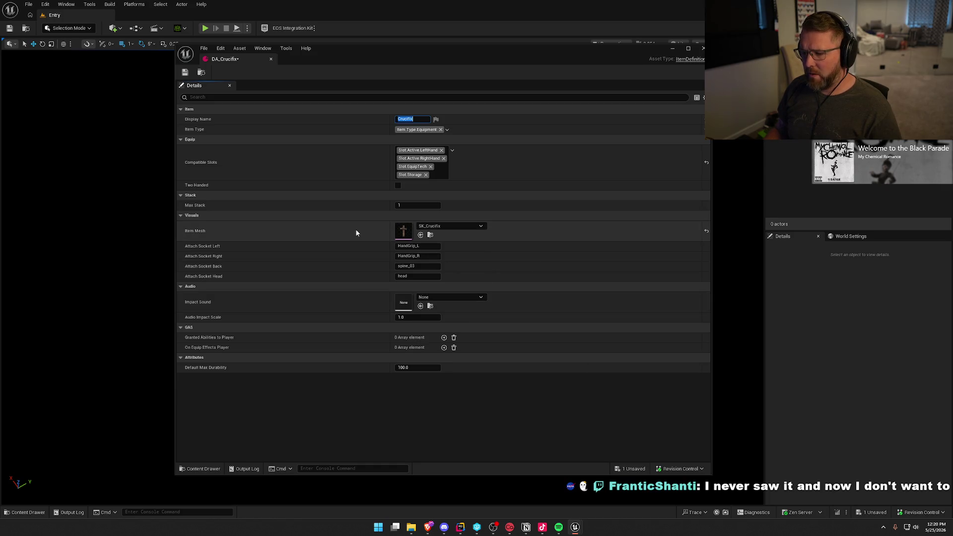
click(184, 72)
click(270, 59)
key(ctrl+space)
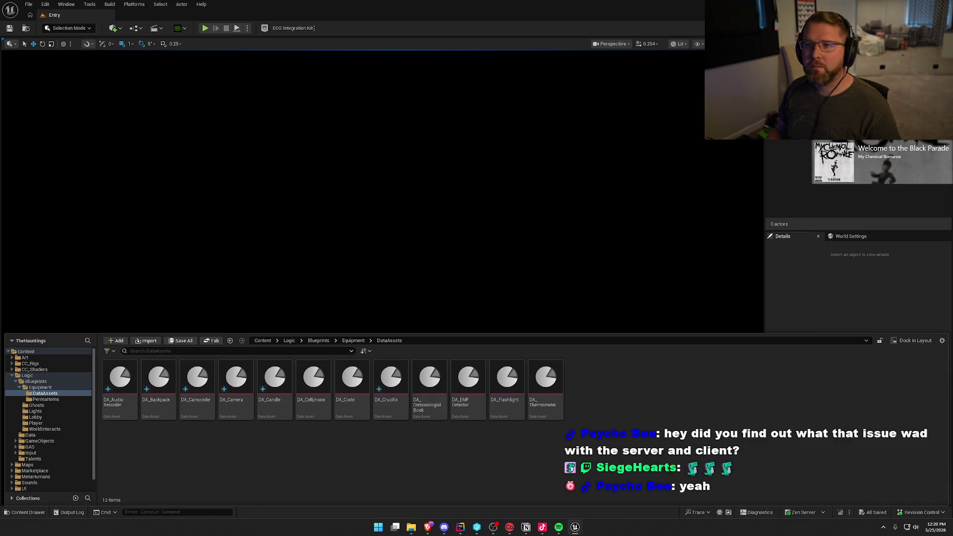
- Select DA_Candle in the DataAssets folder as the template for the next item
click(274, 387)
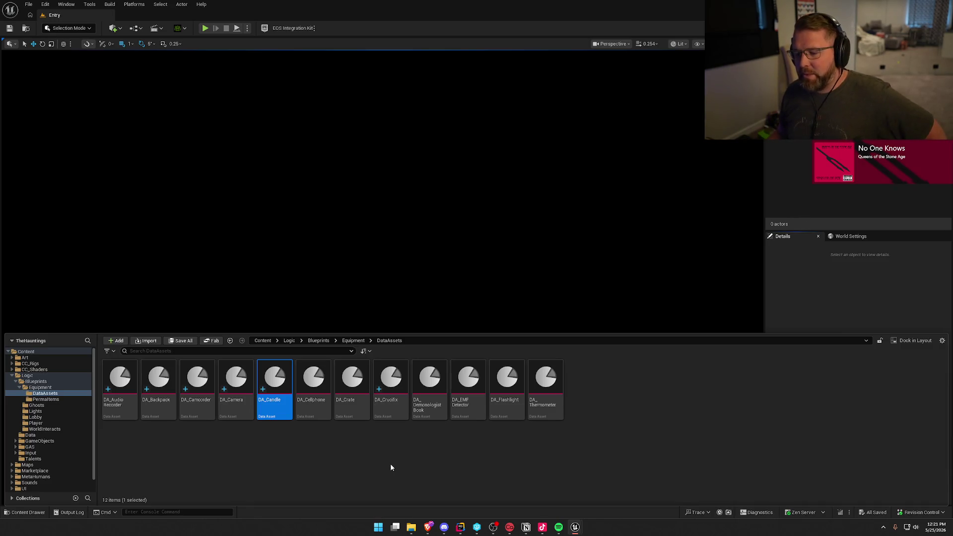
click(295, 435)
- Duplicate DA_Candle as DA_Glowstick with display name Glowstick
click(273, 418)
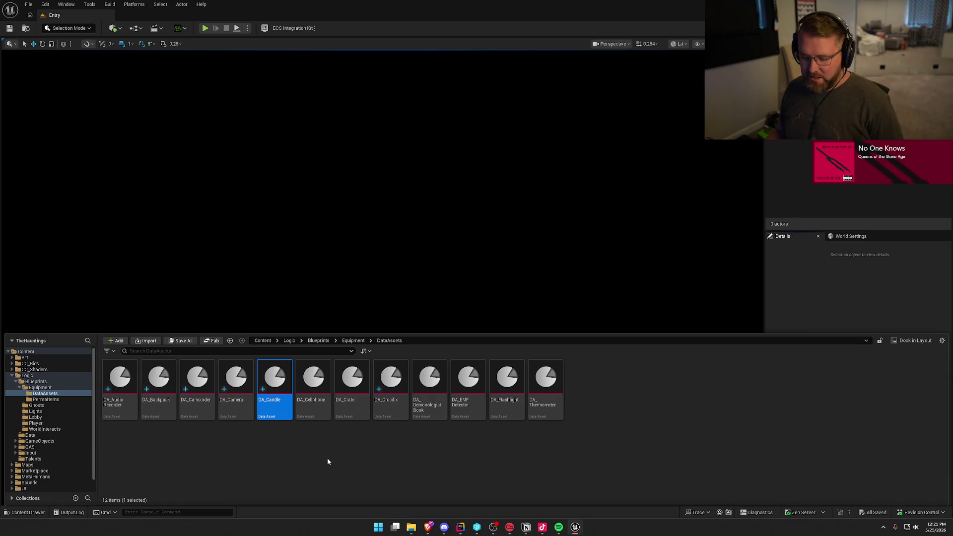
key(ctrl+d)
text(DA_Glows)
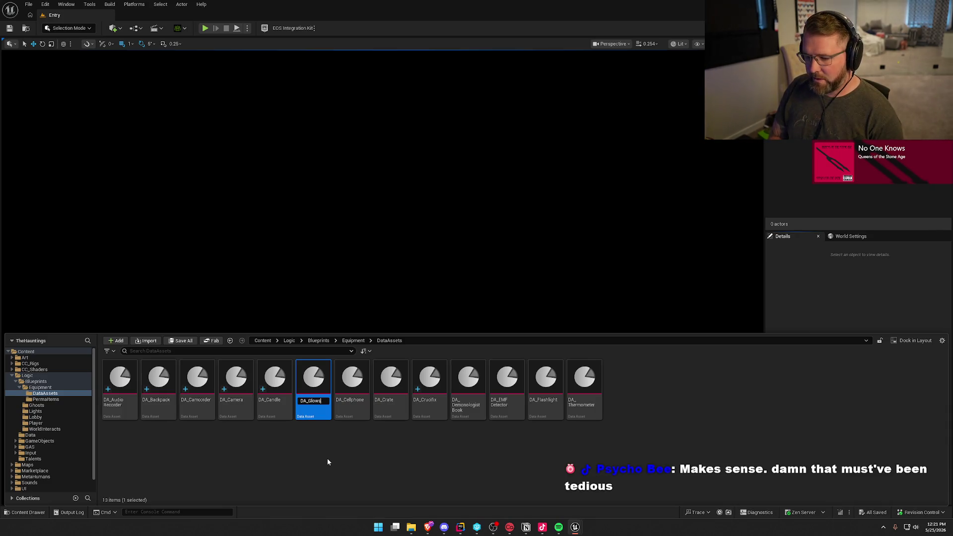
text(tick)
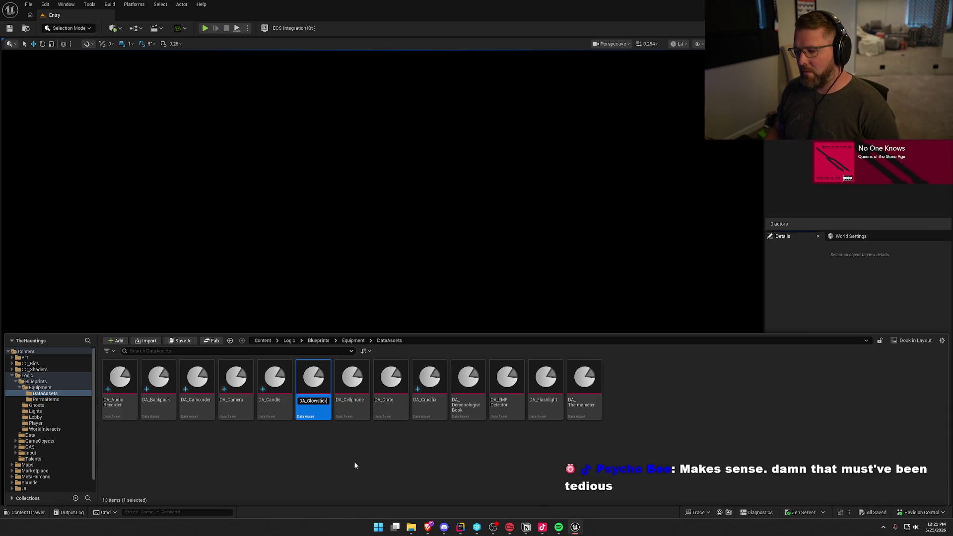
key(Return)
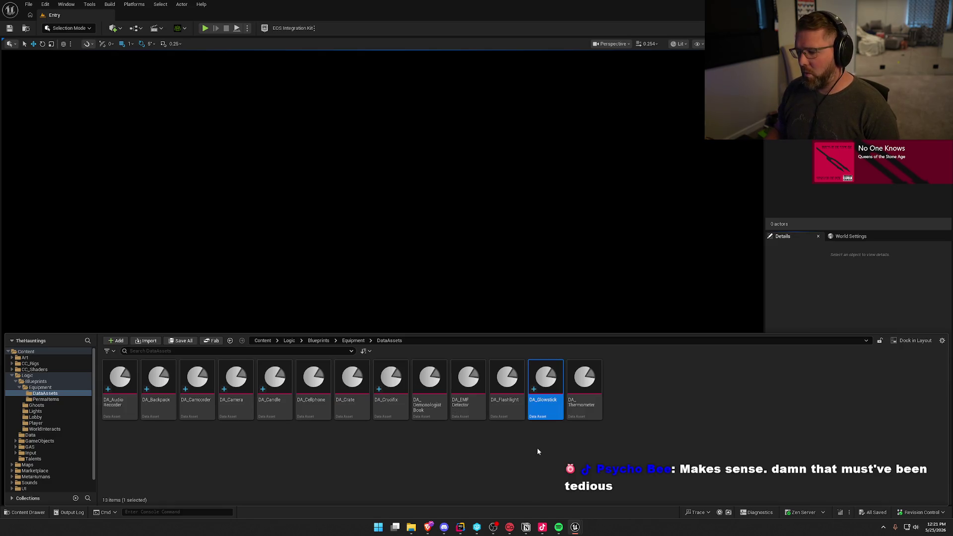
double_click(544, 392)
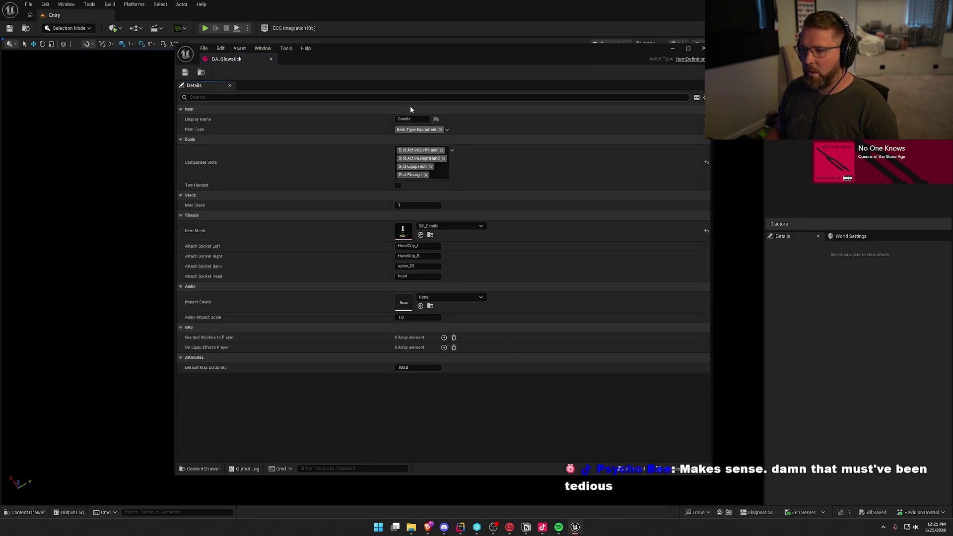
click(408, 119)
text(Glowst)
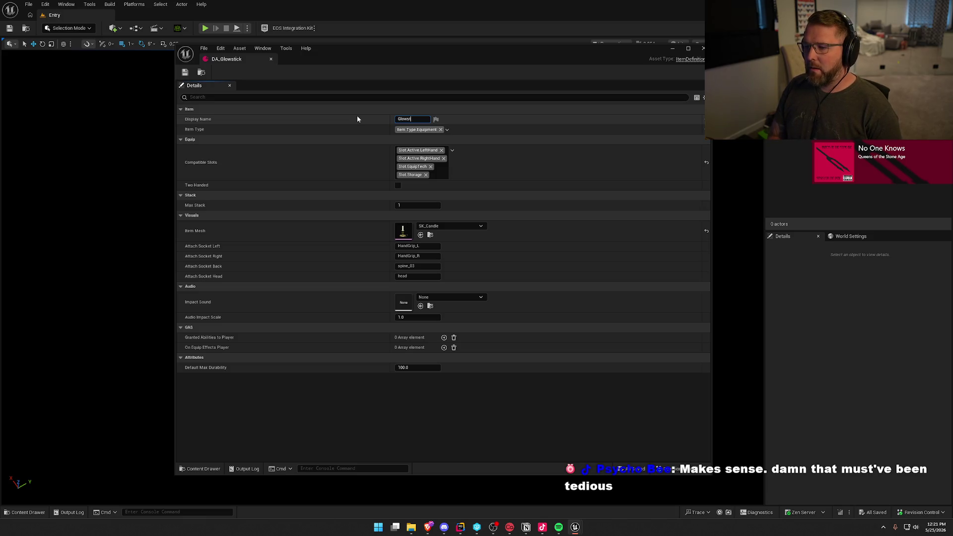
text(ick)
key(Return)
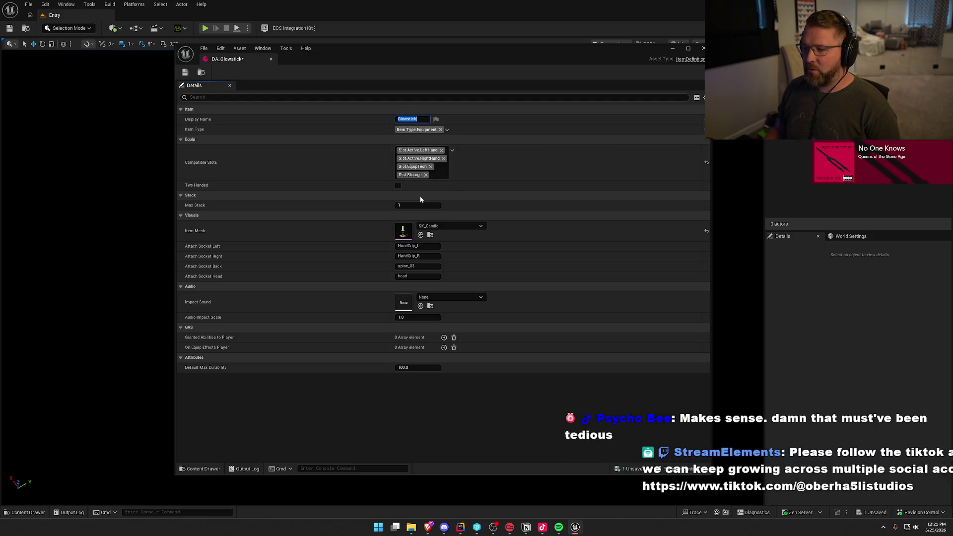
- Give DA_Glowstick the SK_Glowstick item mesh, then save and close it
click(436, 228)
text(glow)
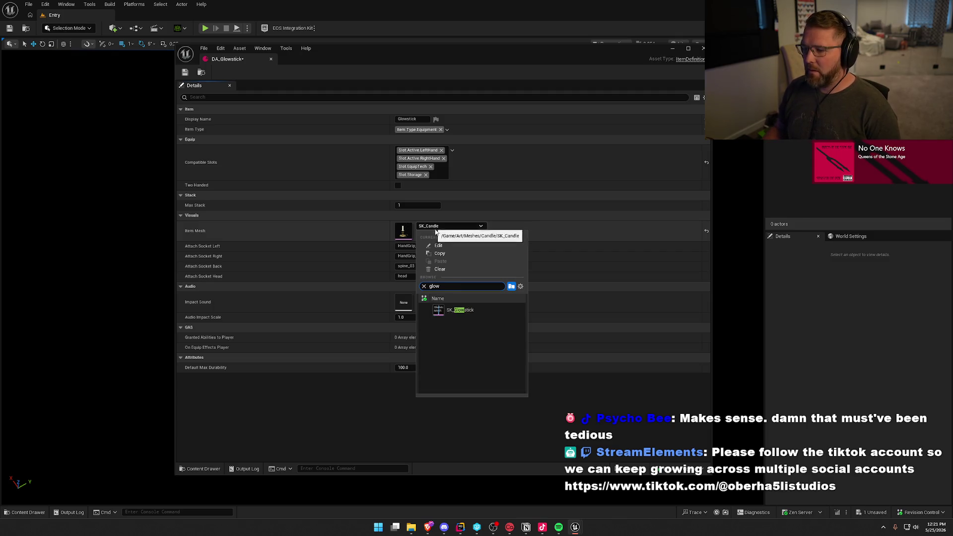
click(489, 312)
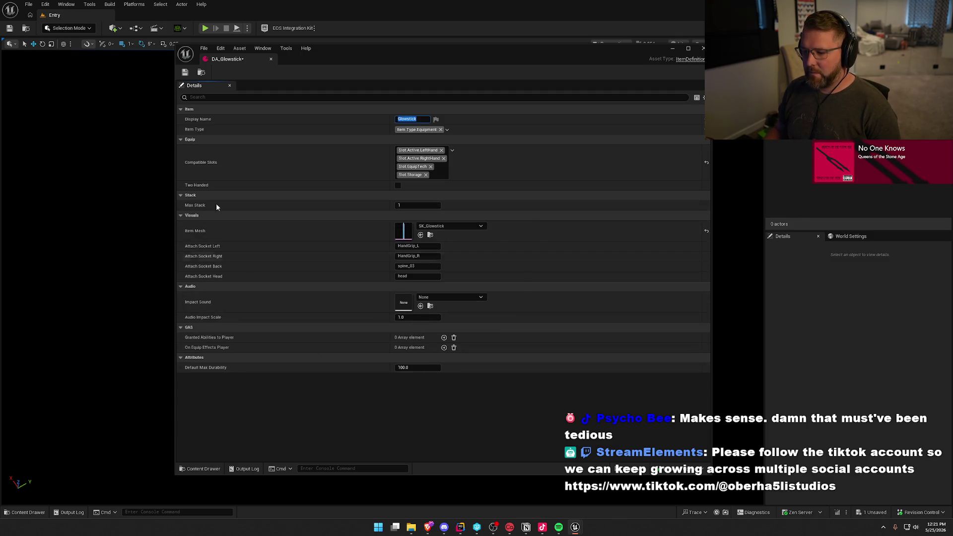
click(184, 72)
click(270, 59)
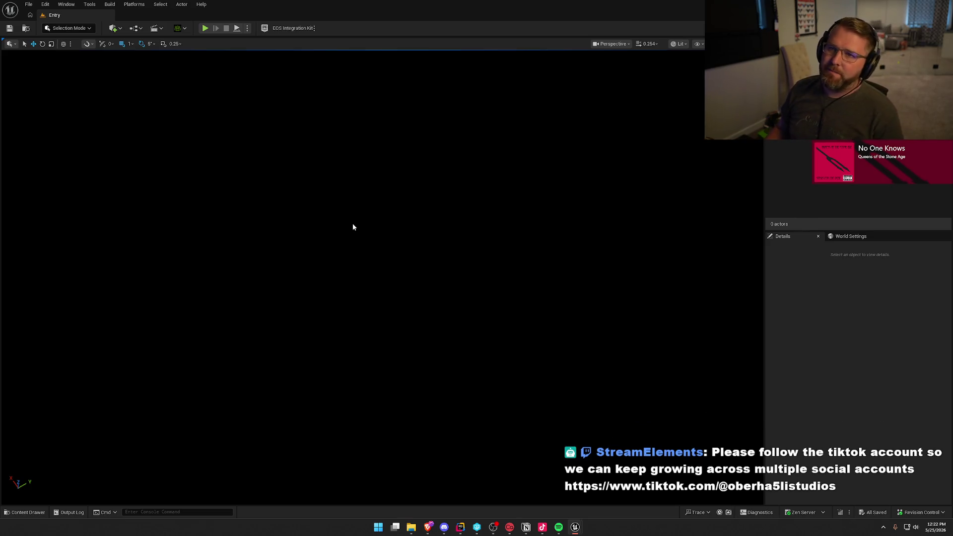
click(819, 315)
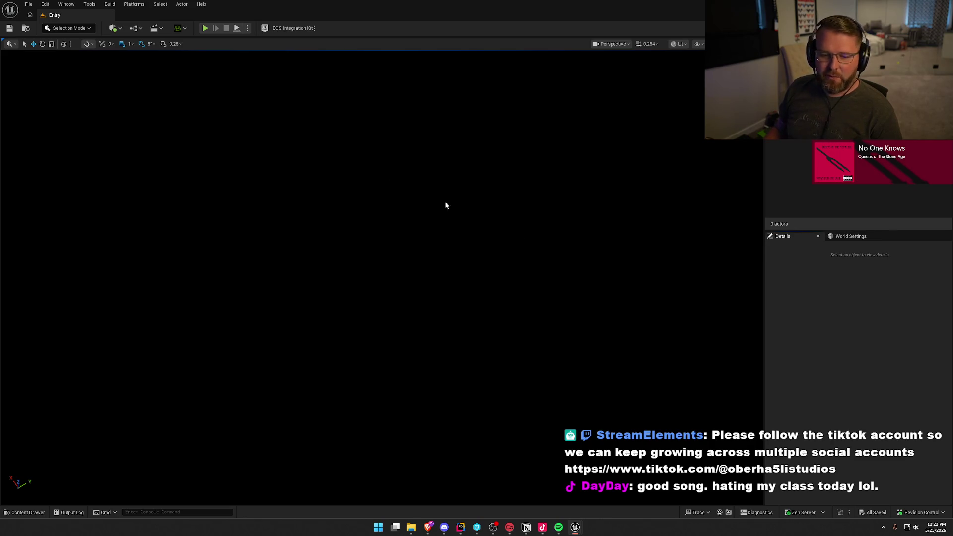
key(alt+Tab)
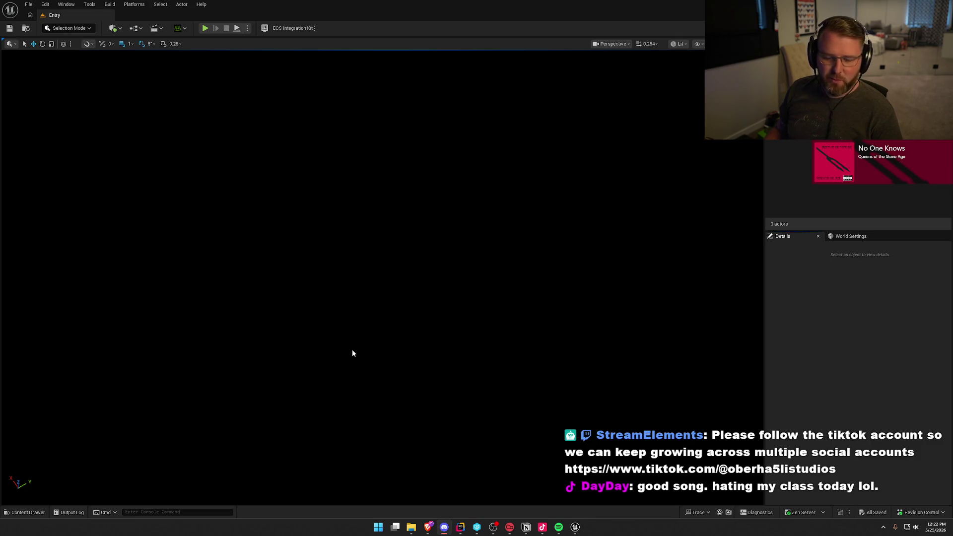
click(820, 303)
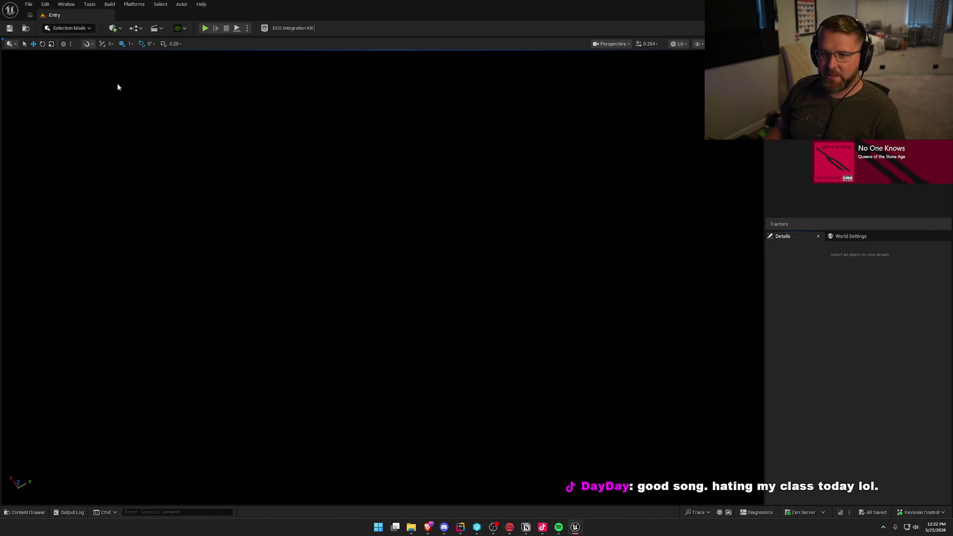
- Duplicate DA_Glowstick as DA_Lighter with display name Lighter
click(25, 513)
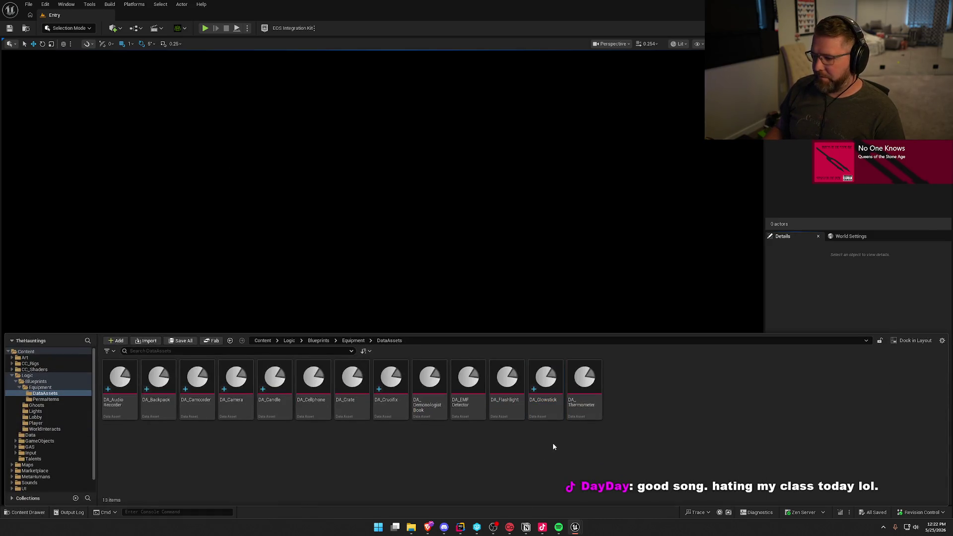
key(ctrl+d)
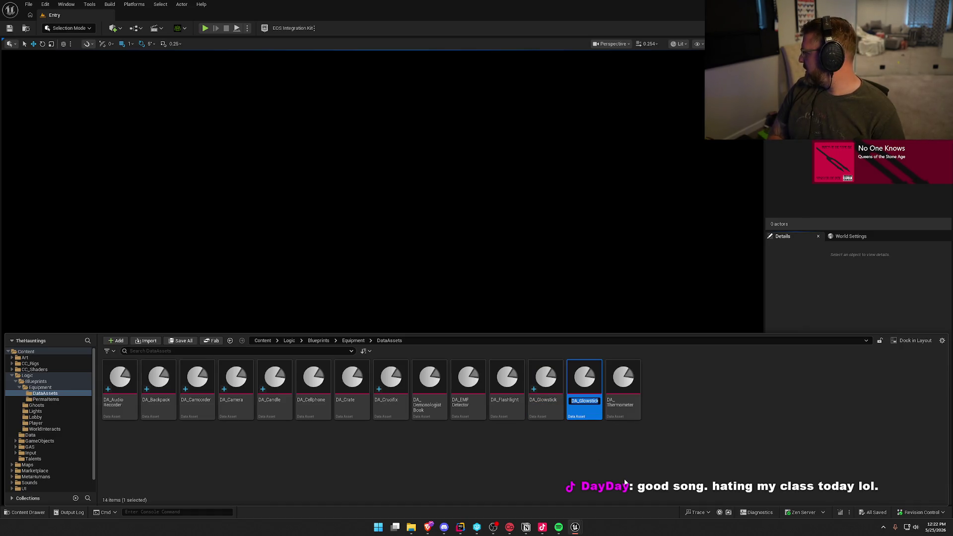
text(DA_L)
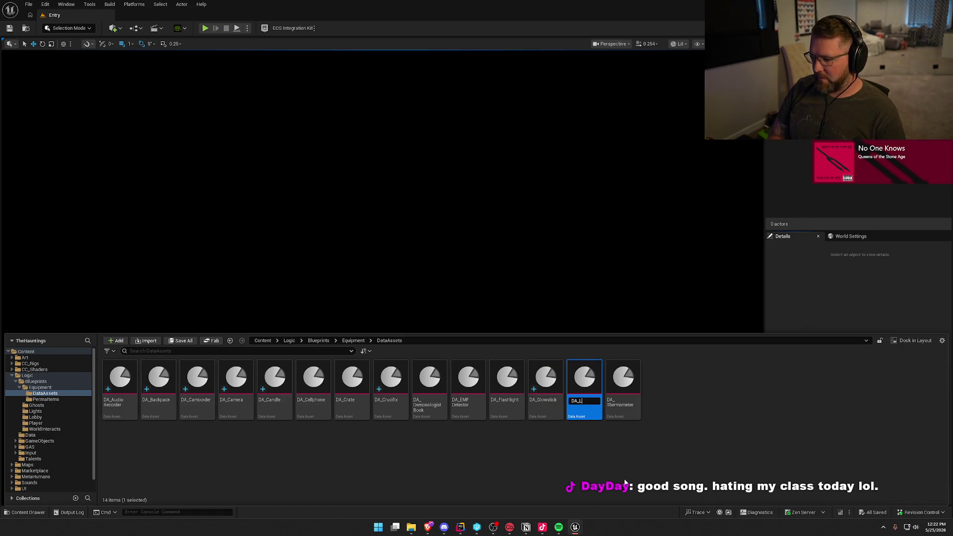
text(ighter)
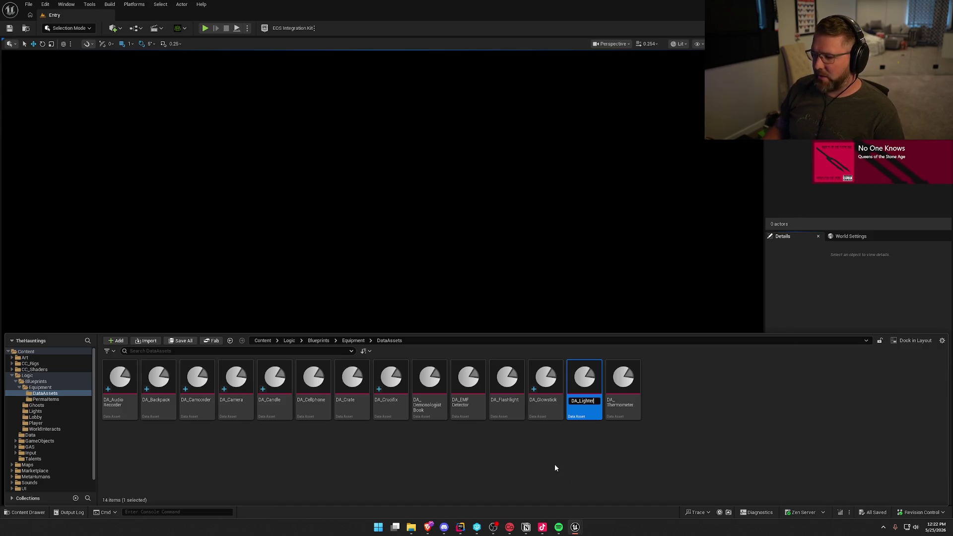
key(Return)
double_click(591, 377)
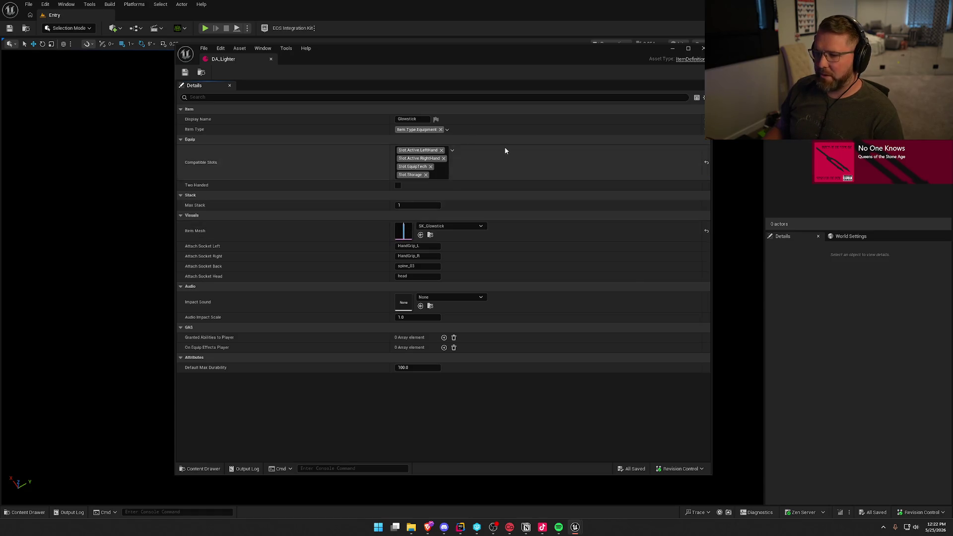
click(421, 119)
text(Lighter)
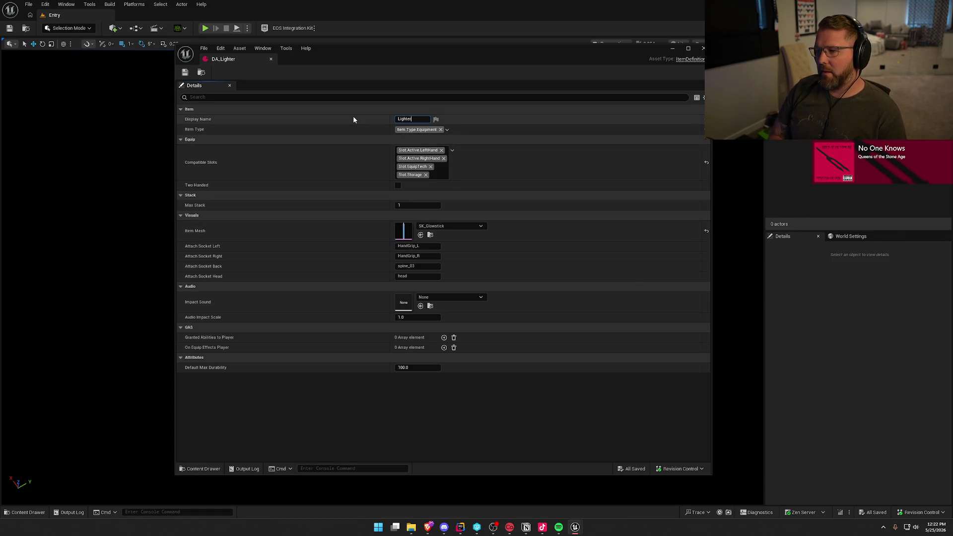
key(Return)
- Give DA_Lighter the SK_Lighter item mesh, then save and close it
click(460, 226)
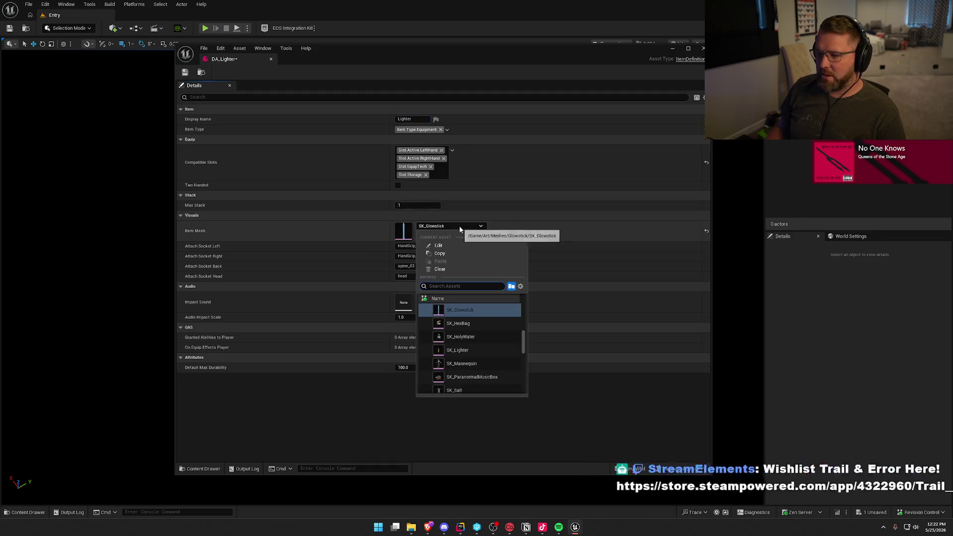
text(lighte)
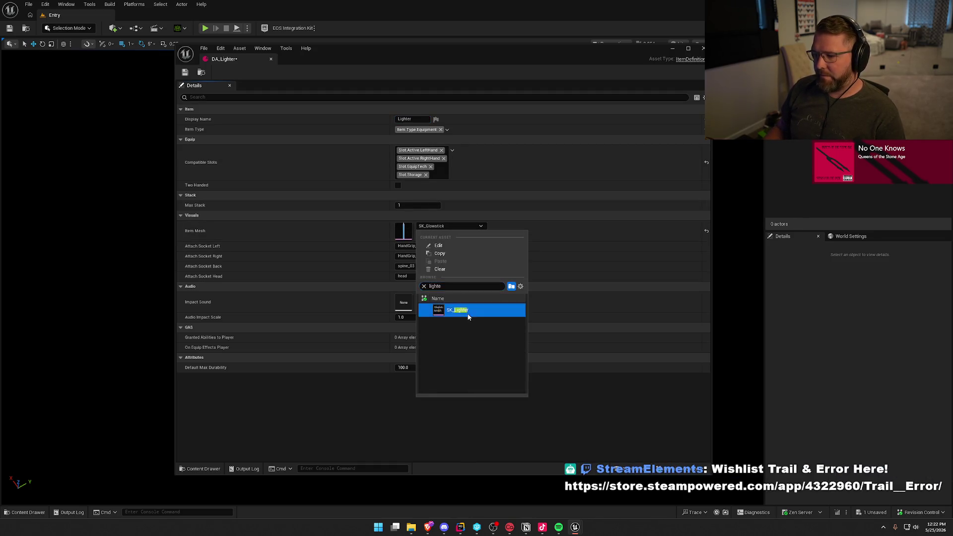
click(459, 311)
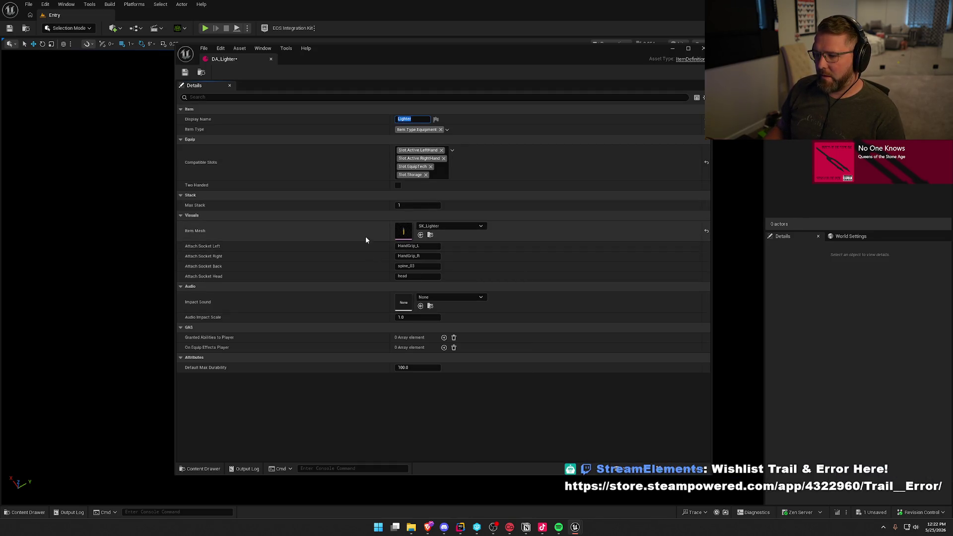
click(189, 73)
click(277, 58)
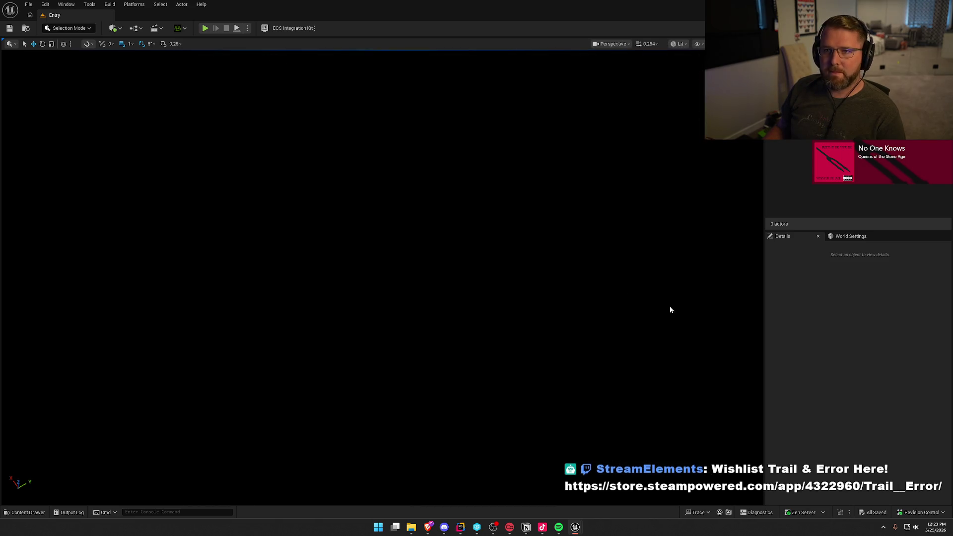
- Duplicate DA_Lighter as DA_MotionDetector with display name Motion Detector
key(ctrl+space)
key(ctrl+d)
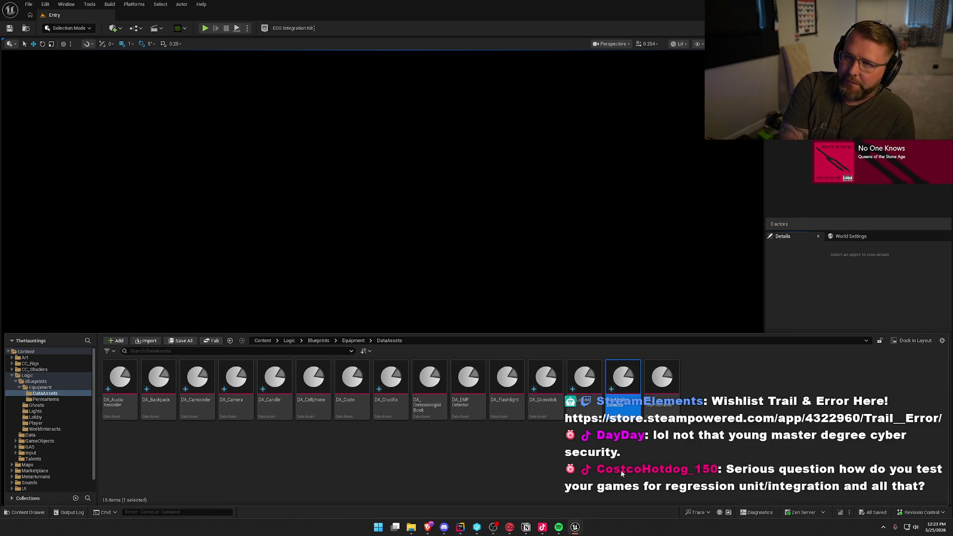
double_click(623, 387)
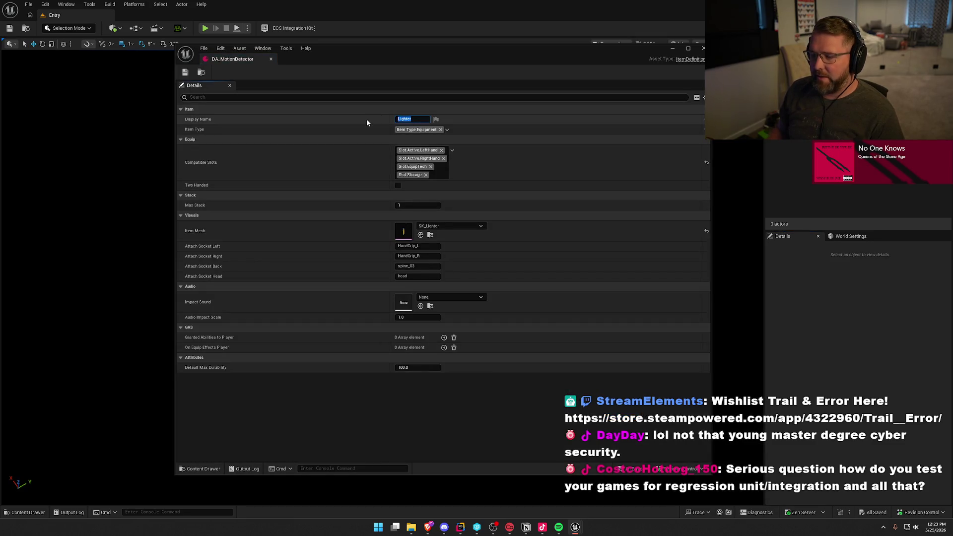
text(Motion Det)
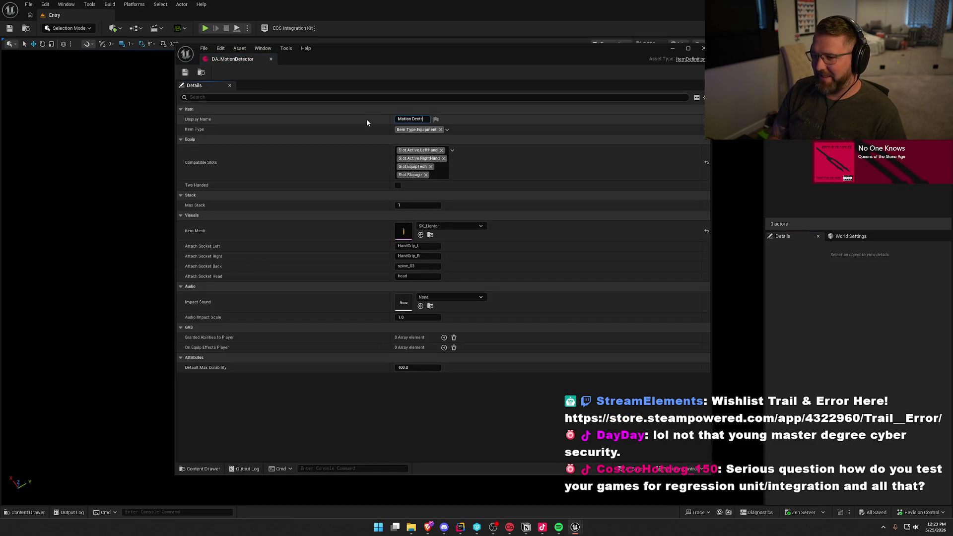
text(ector)
key(Return)
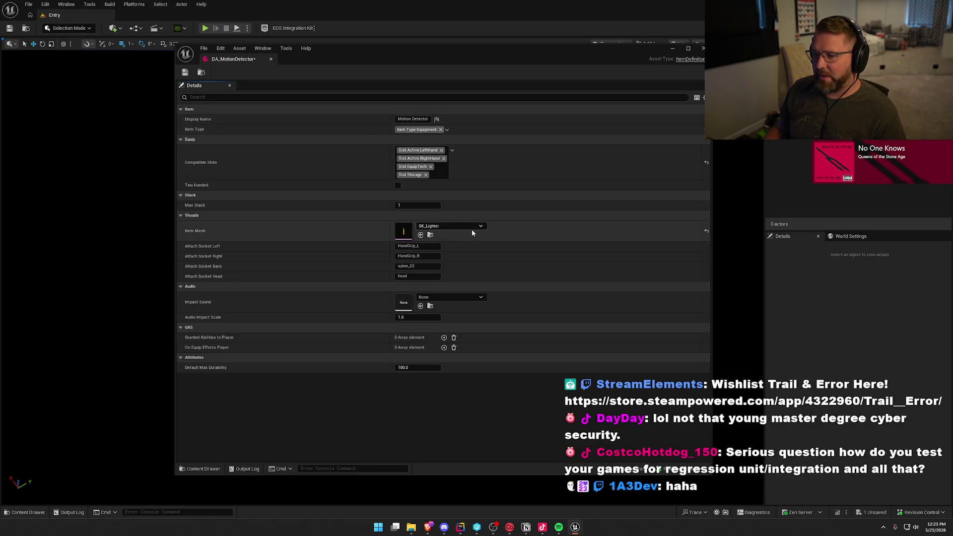
- Assign the SK_ParanormalMusicBox item mesh and close the DA_MotionDetector editor
click(458, 226)
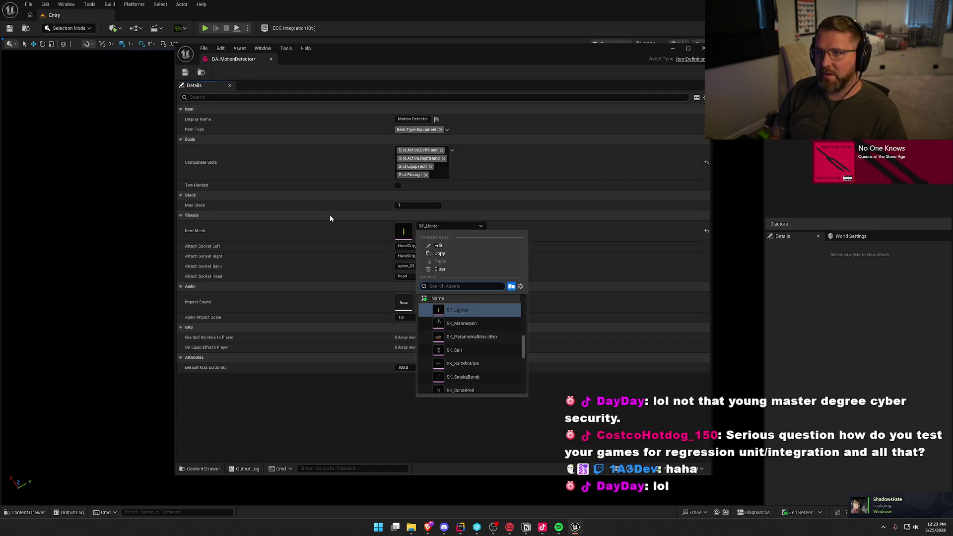
text(motion)
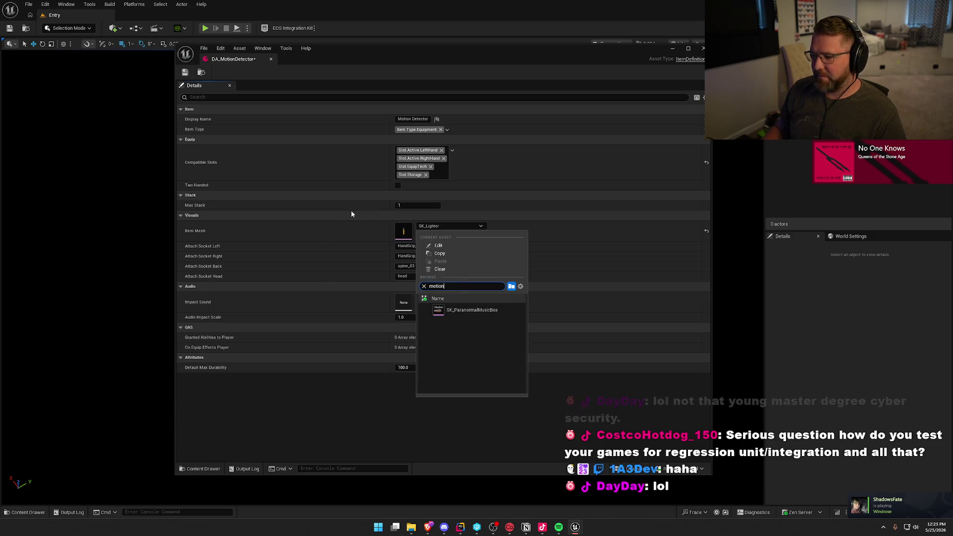
click(482, 312)
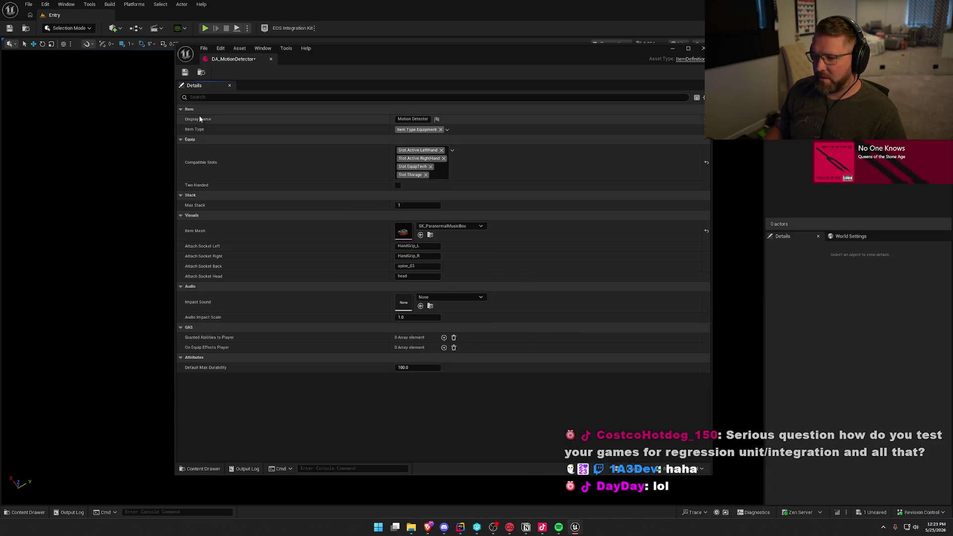
click(270, 58)
key(ctrl+space)
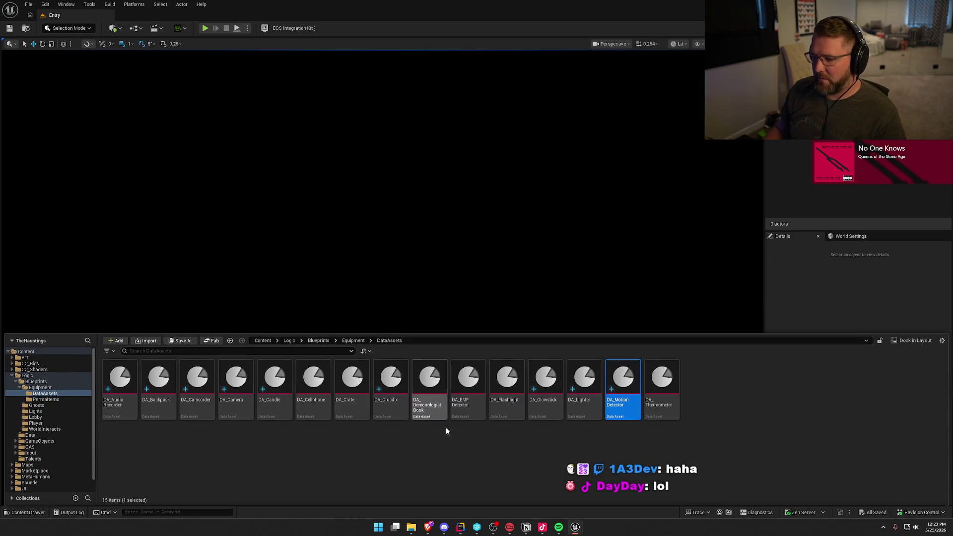
- Duplicate DA_MotionDetector and name the copy DA_Salt
click(446, 427)
click(622, 392)
key(ctrl+d)
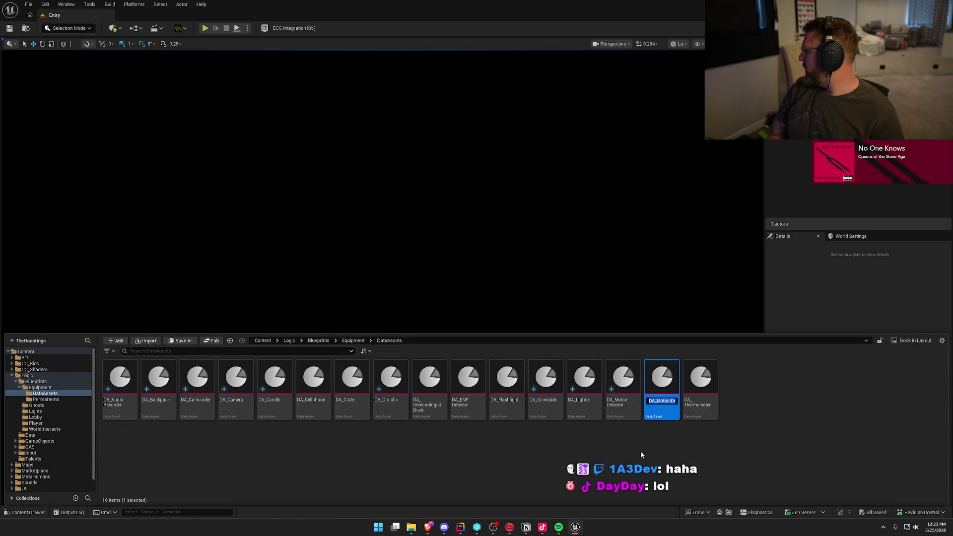
text(D)
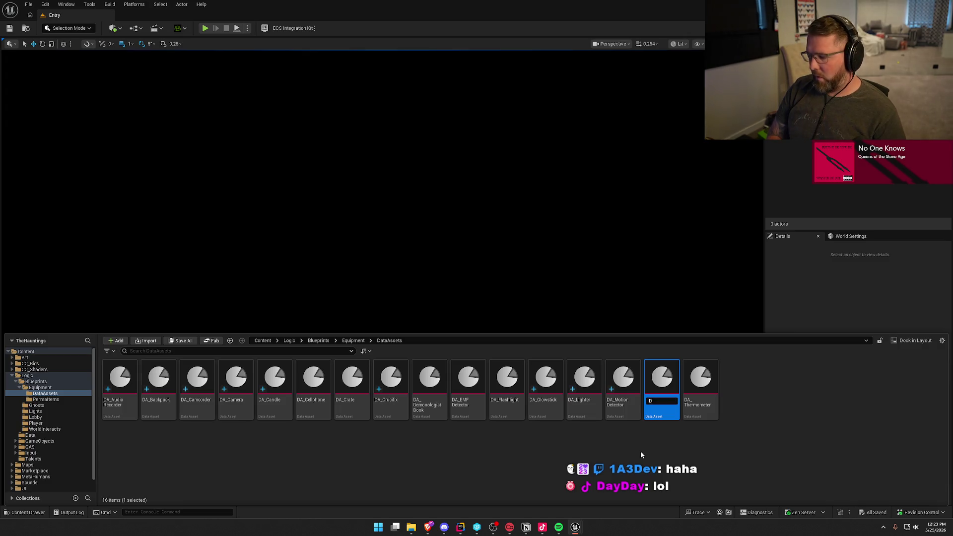
text(A_Salt)
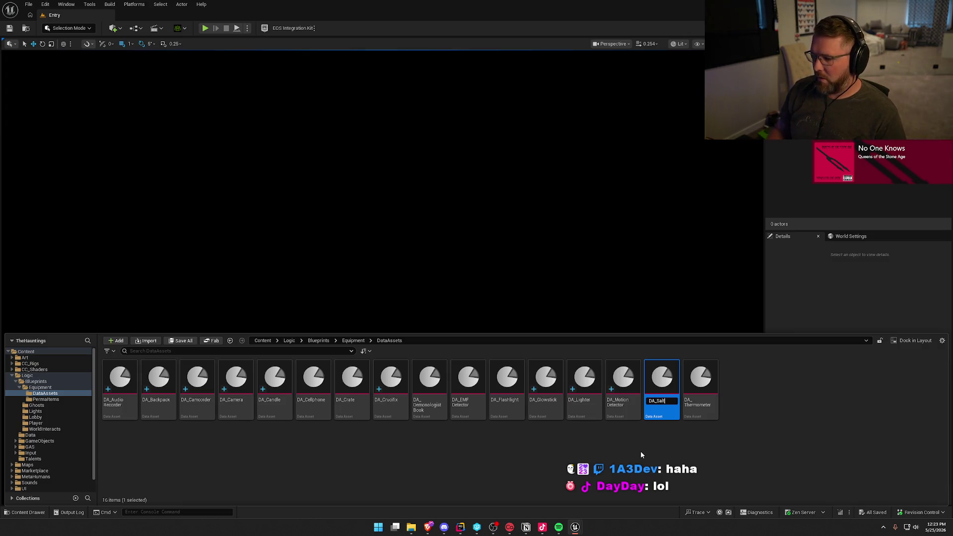
key(Return)
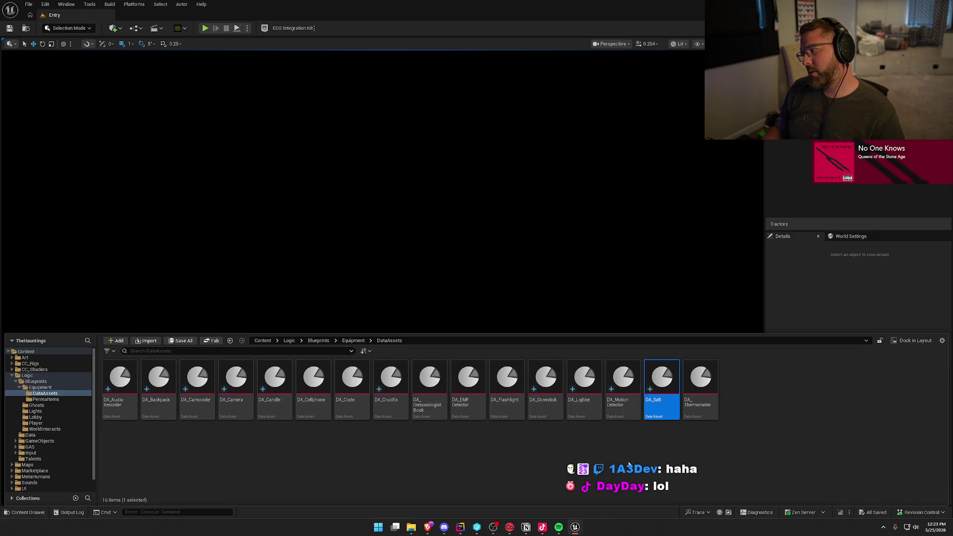
- Set DA_Salt's Display Name to Salt and its Item Mesh to SK_Salt
double_click(662, 380)
click(417, 120)
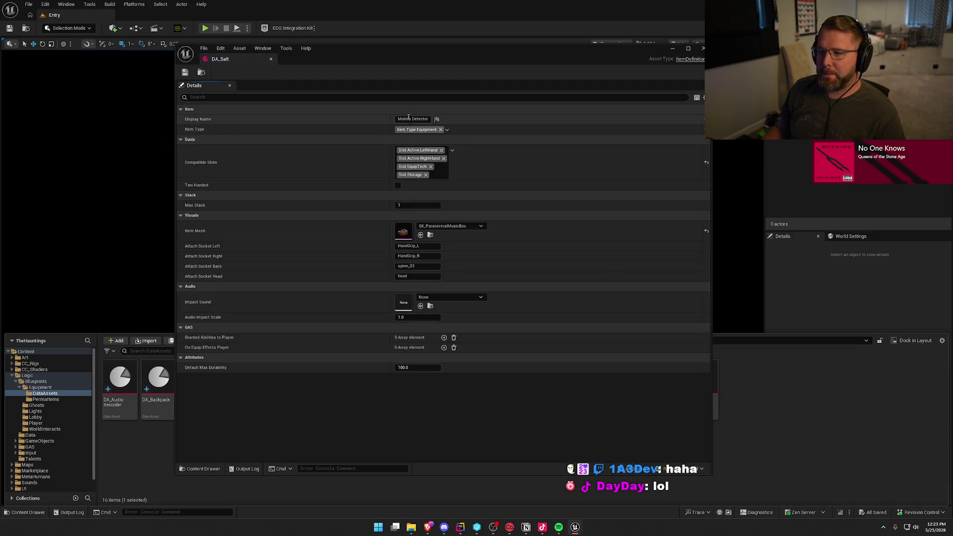
key(super)
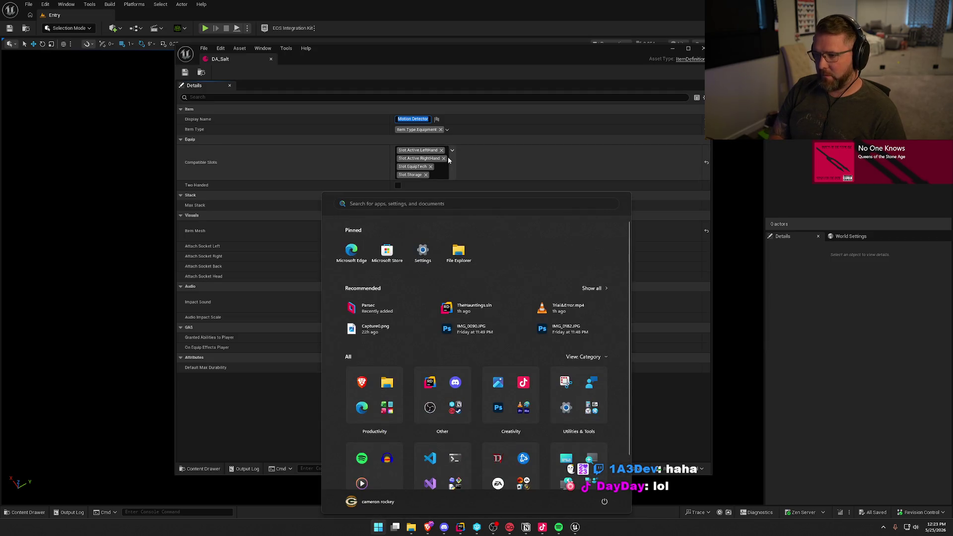
key(Escape)
text(Salt)
key(Return)
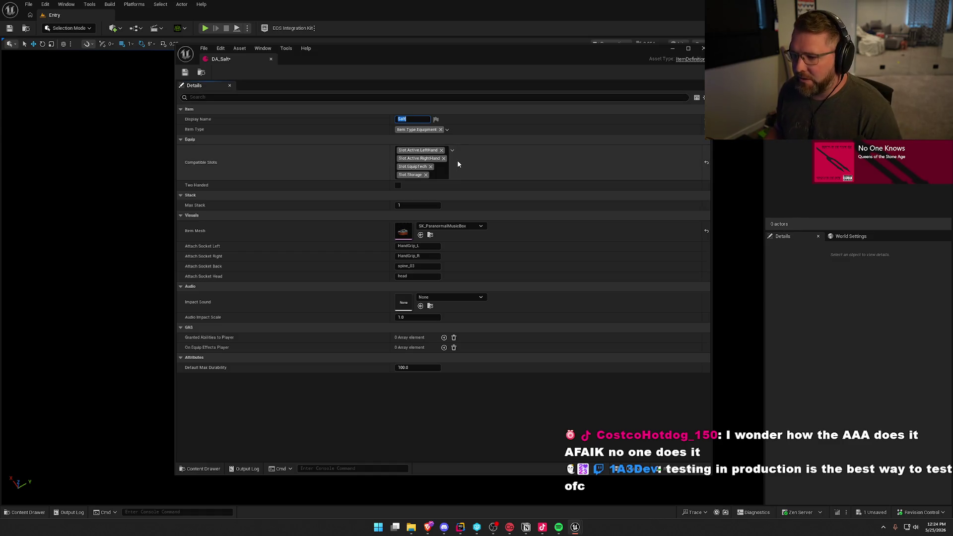
click(454, 227)
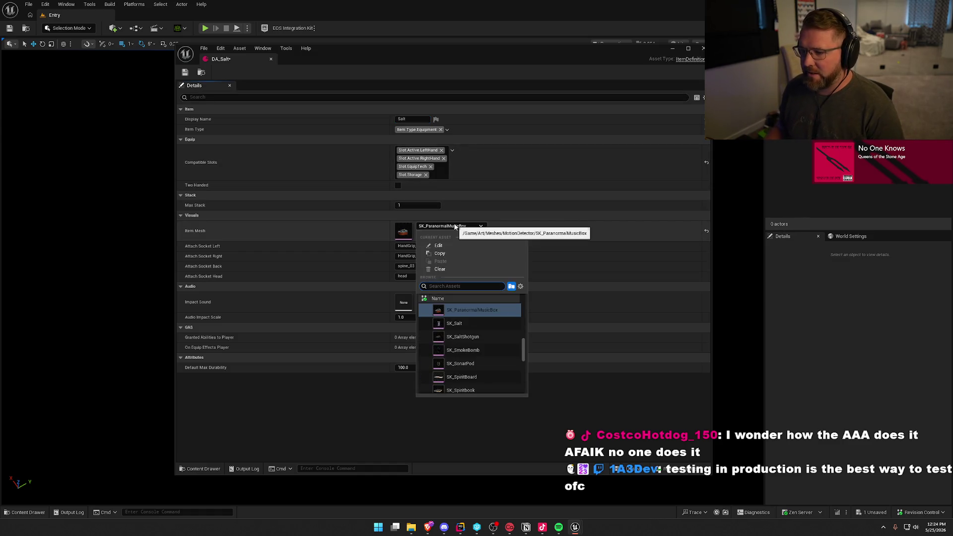
click(461, 323)
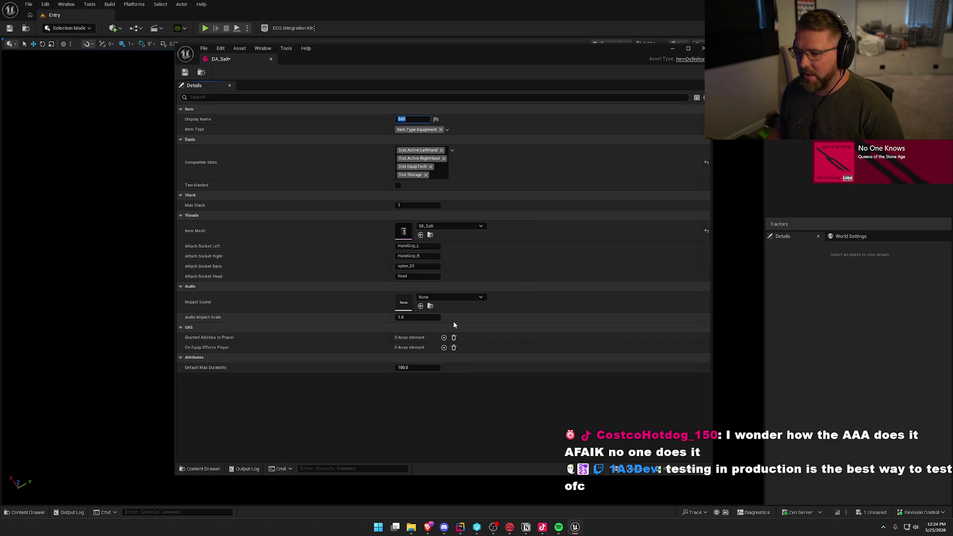
- Save and close DA_Salt, then duplicate it from the DataAssets folder
click(186, 73)
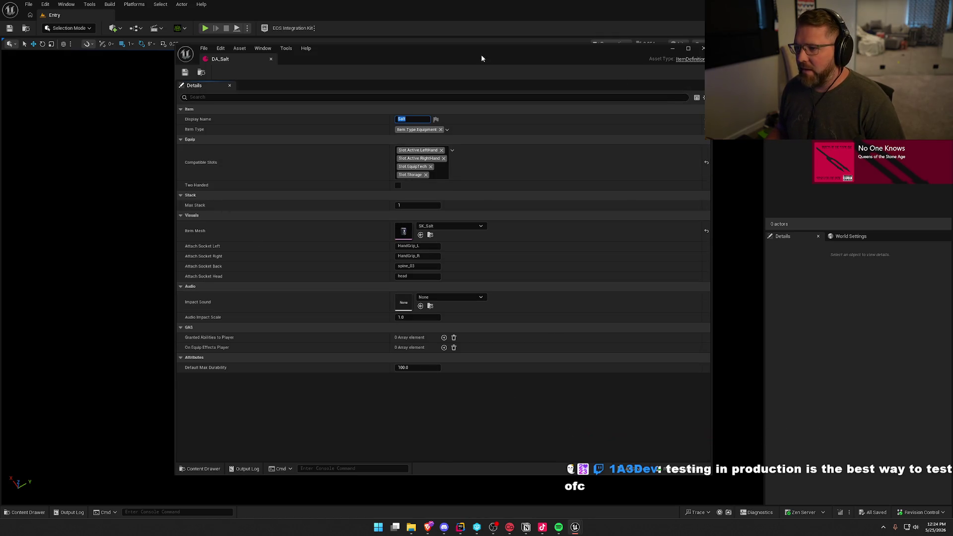
click(703, 48)
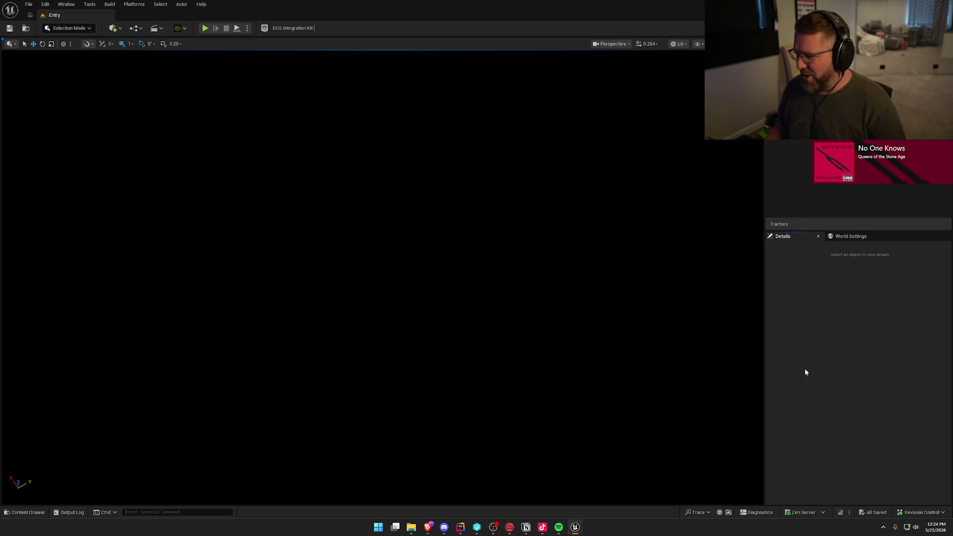
key(ctrl+space)
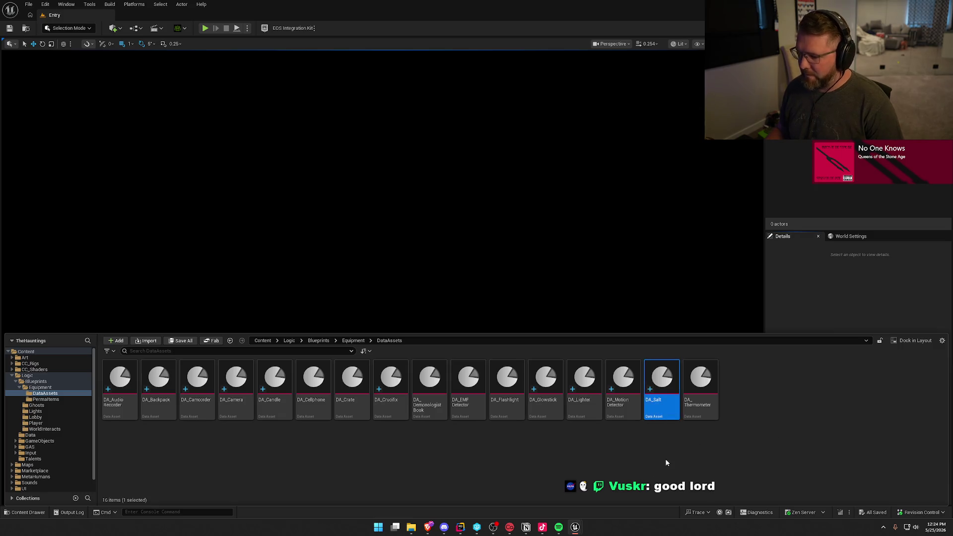
key(ctrl+d)
- Name the duplicate DA_SaltShotgun and set its Display Name to Salt Shotgun
text(SaltS)
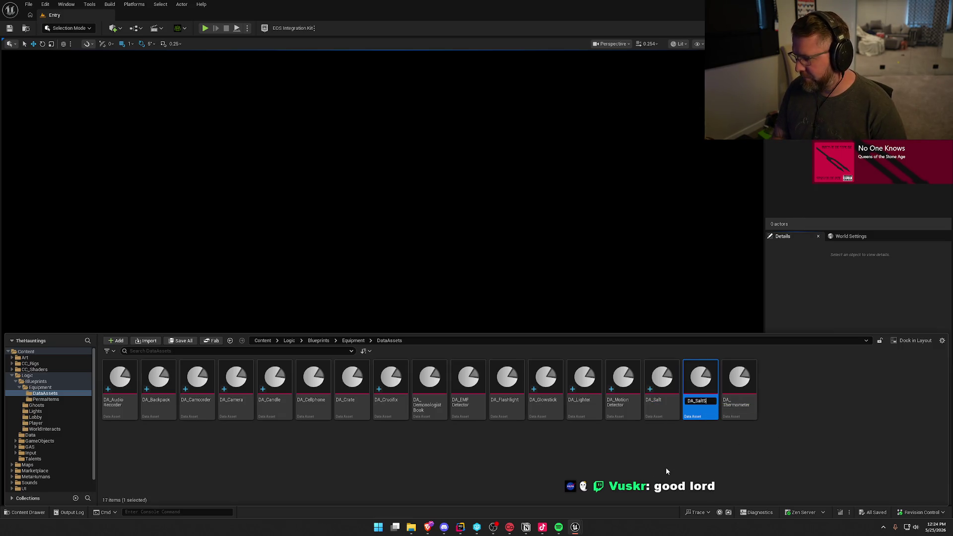
text(hotgun)
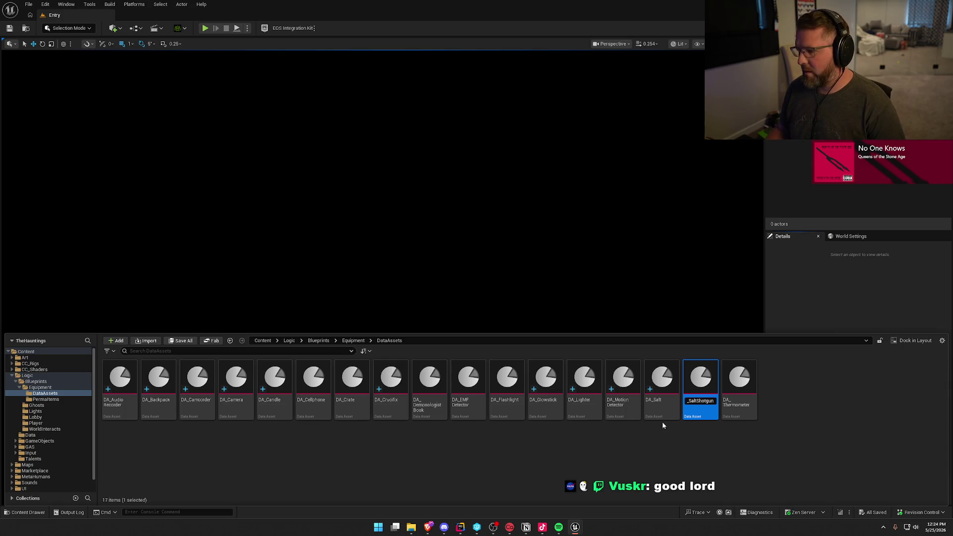
key(Return)
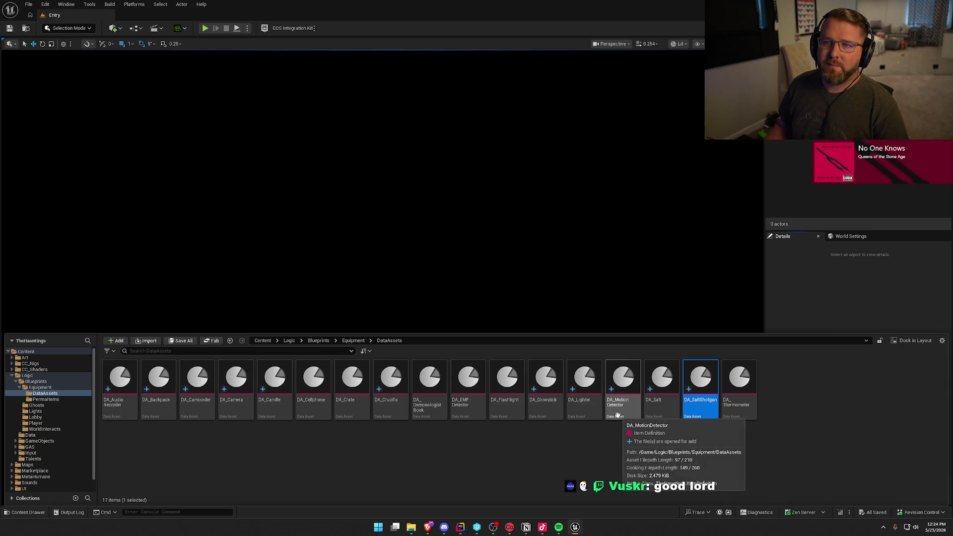
double_click(708, 379)
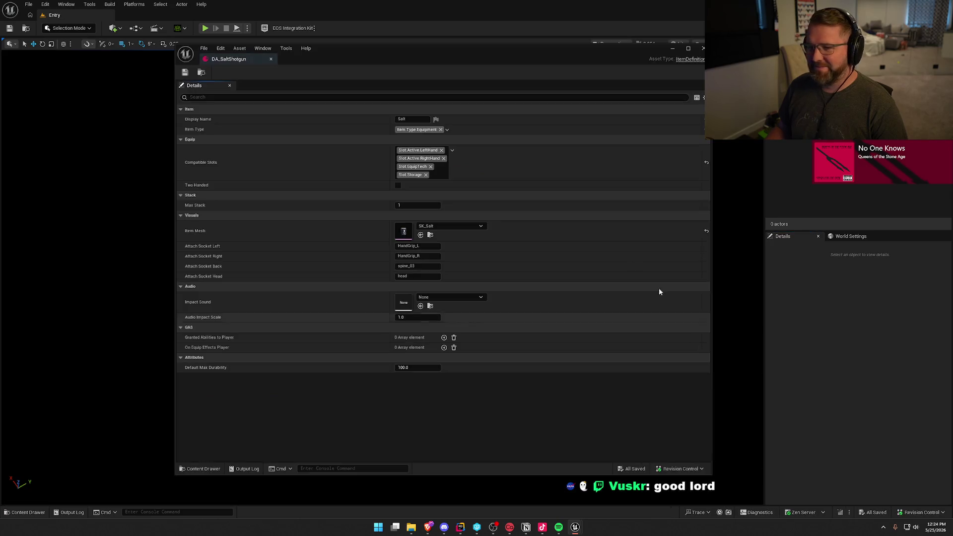
click(417, 119)
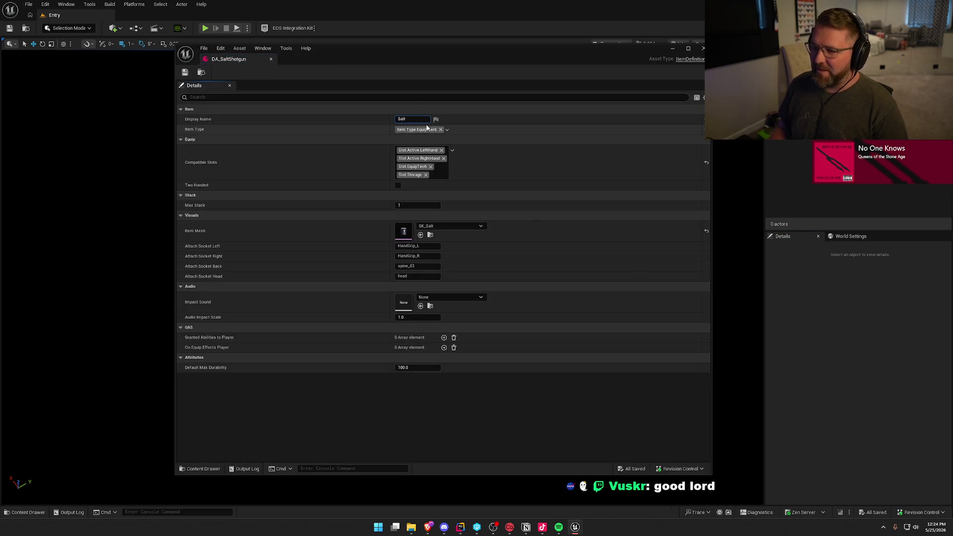
text( Shotg)
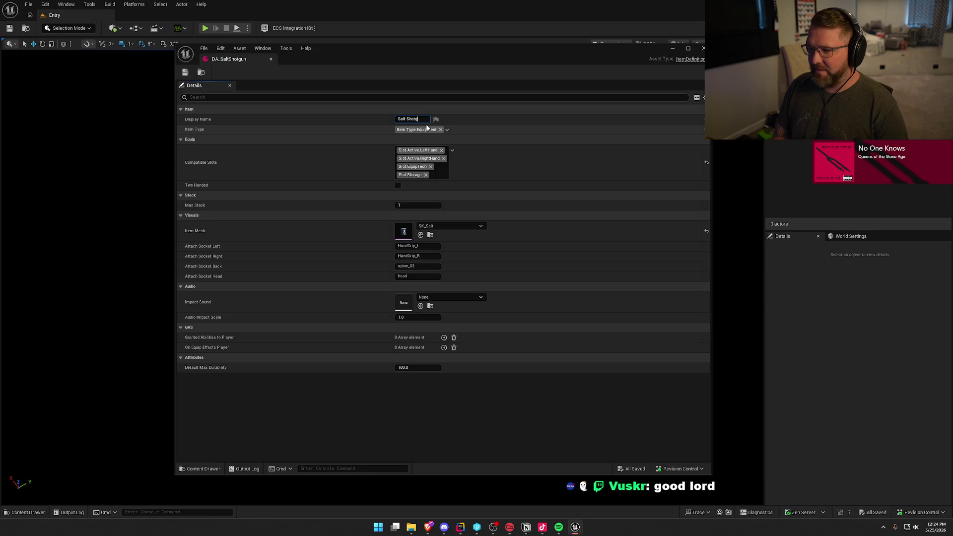
text(un)
click(367, 166)
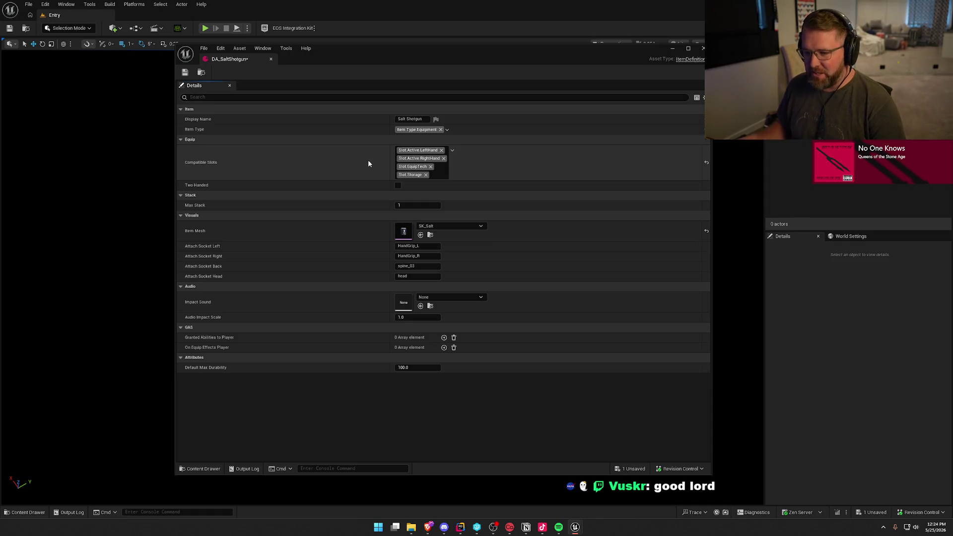
- Set the Item Mesh to SK_SaltShotgun, then save and close the asset
click(452, 227)
text(salt)
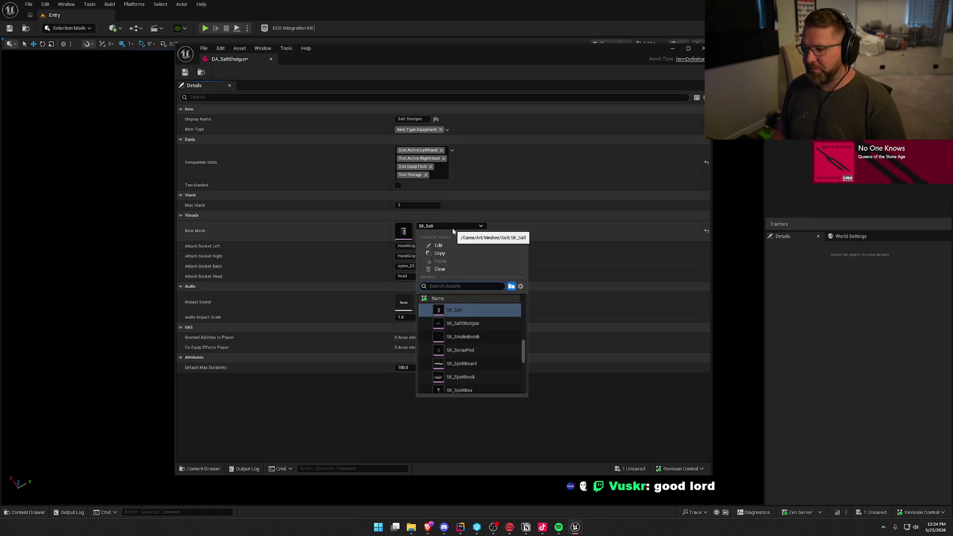
click(471, 323)
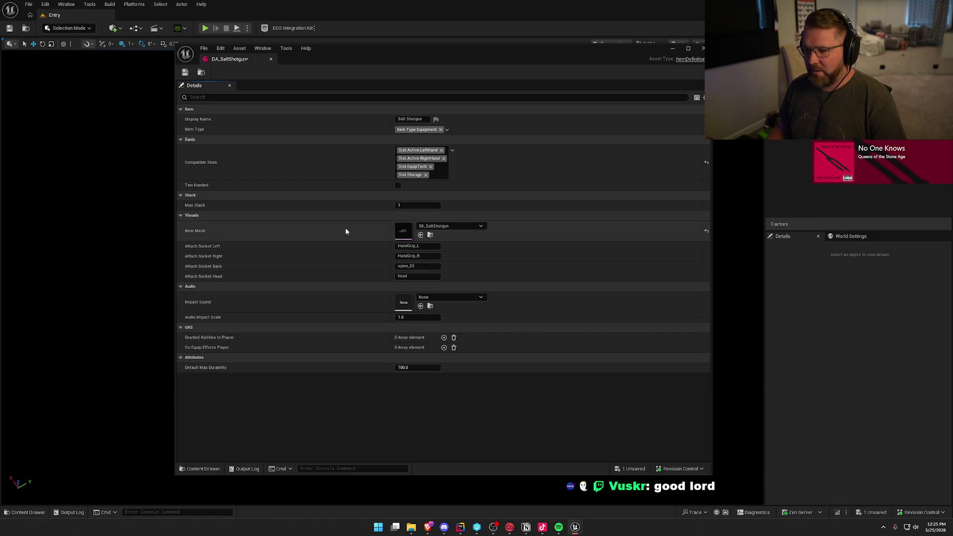
click(185, 72)
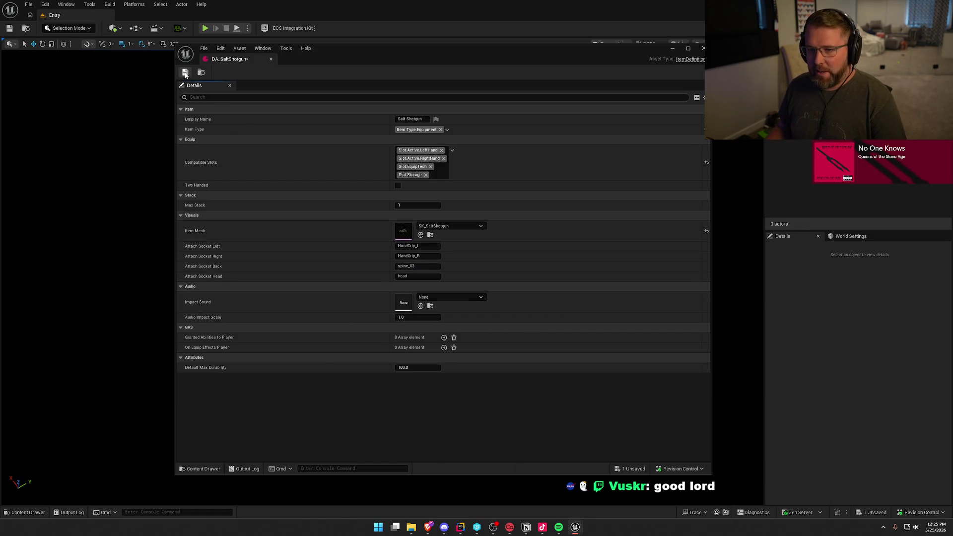
click(271, 58)
key(ctrl+space)
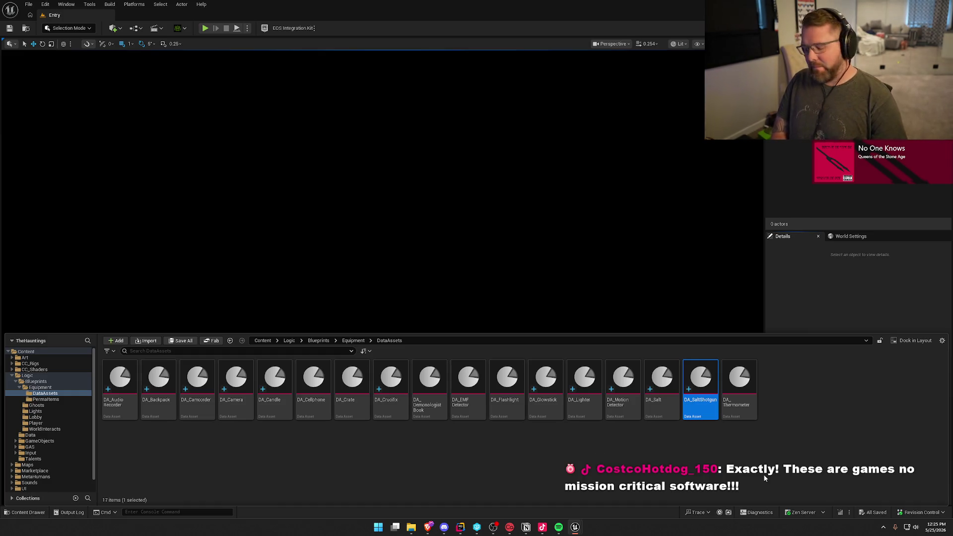
- Duplicate DA_SaltShotgun as DA_SmokeBomb
key(ctrl+d)
text(DA_SM)
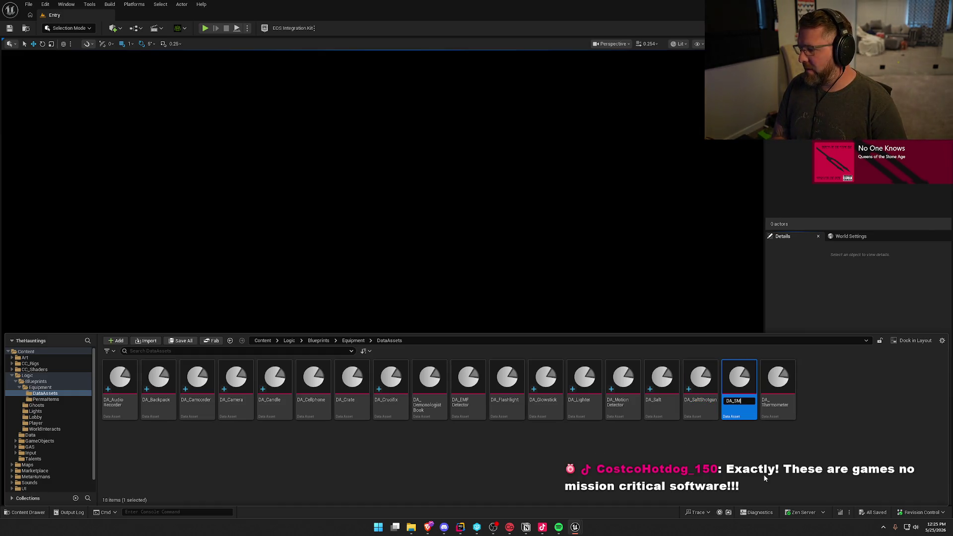
key(BackSpace)
key(BackSpace)
text(Smoke)
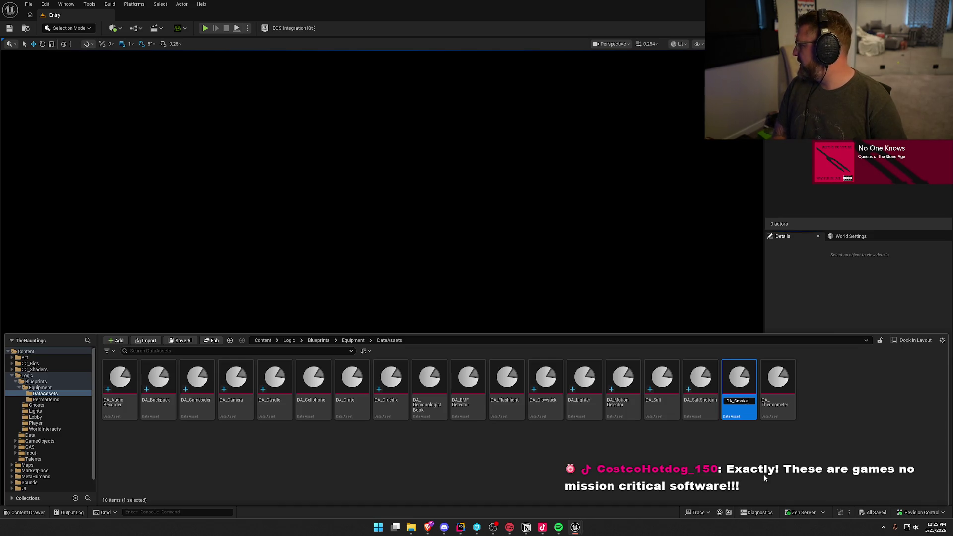
text(Bomb)
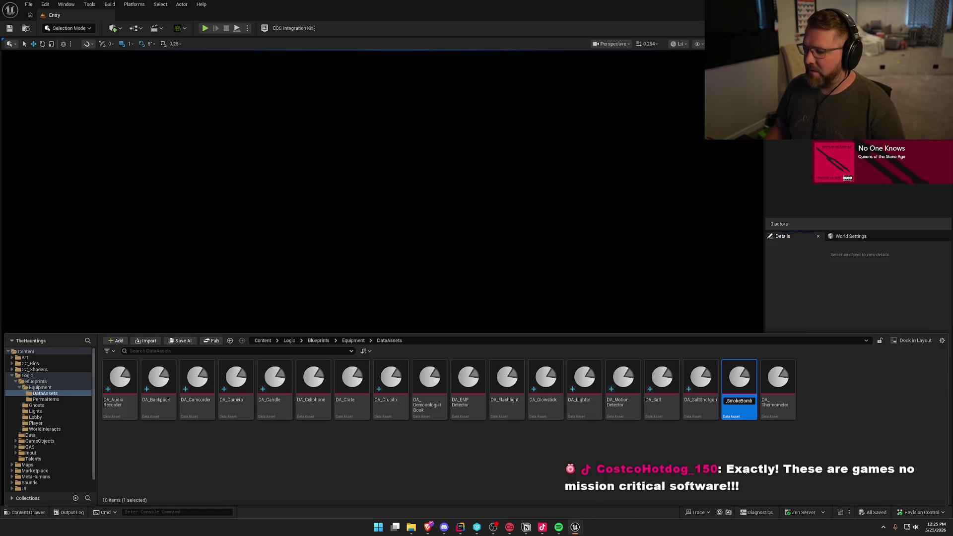
key(Return)
- Set DA_SmokeBomb's Display Name to Smoke Bomb and Item Mesh to SK_SmokeBomb
double_click(739, 377)
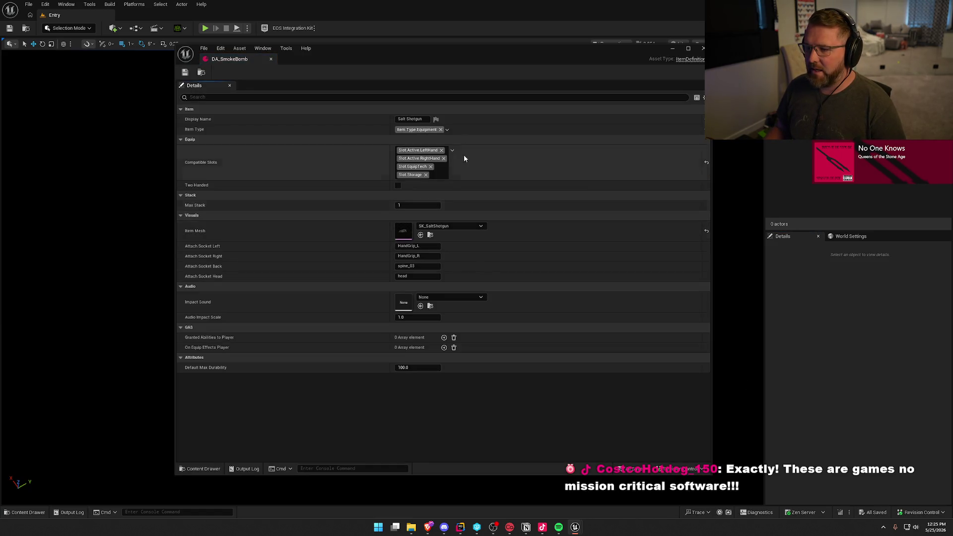
click(415, 119)
key(BackSpace)
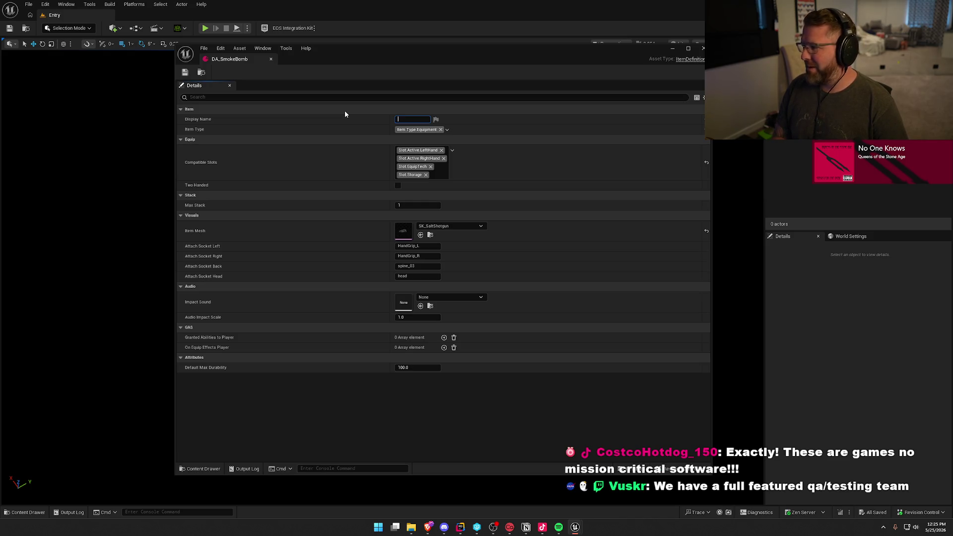
text(Smoke Bomb)
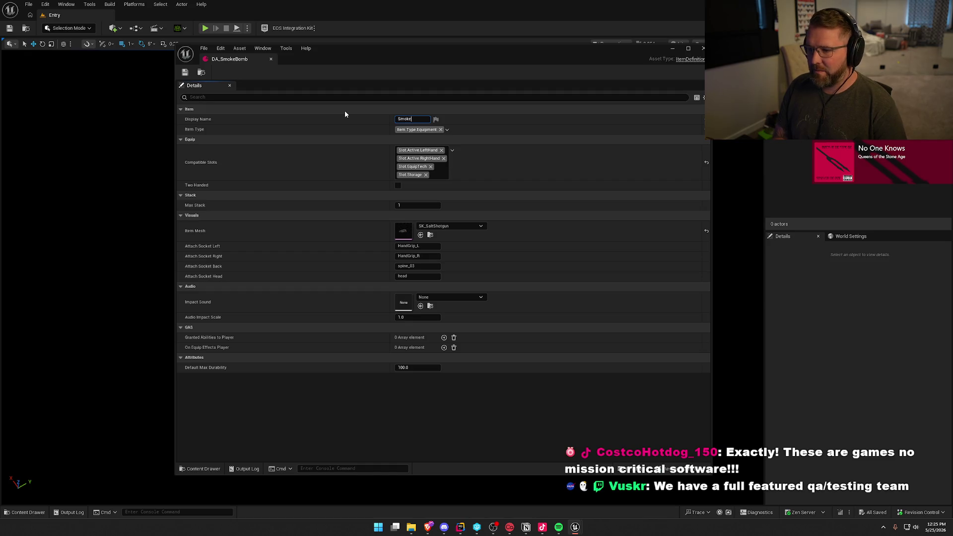
key(Return)
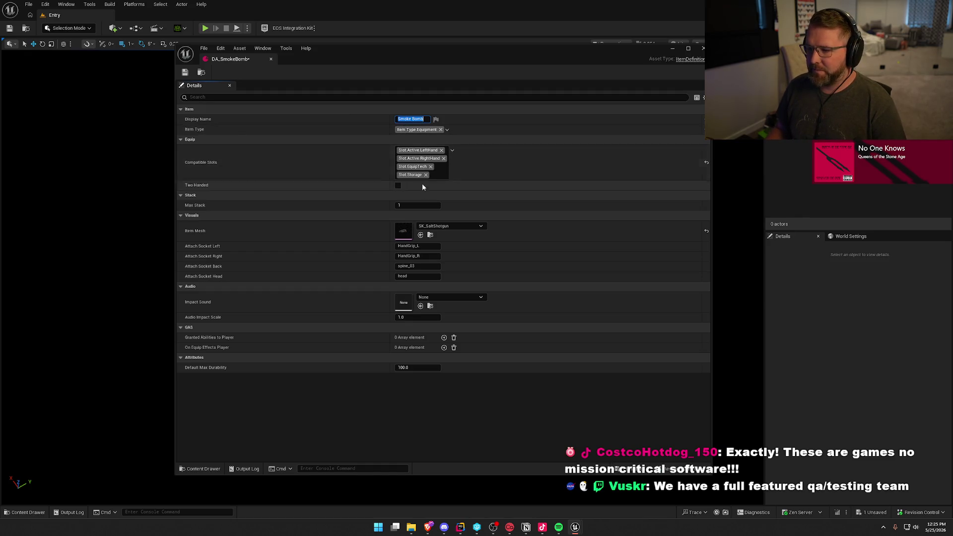
click(464, 226)
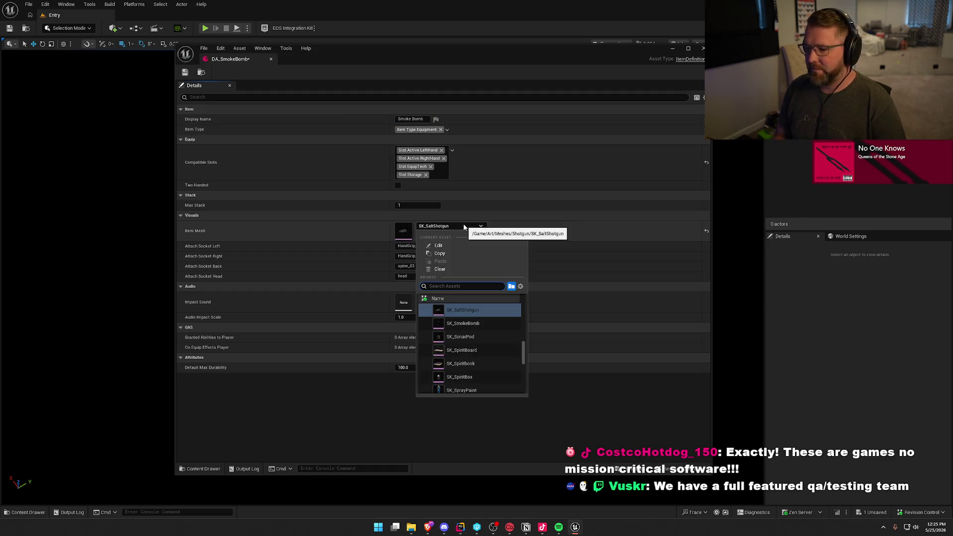
click(461, 323)
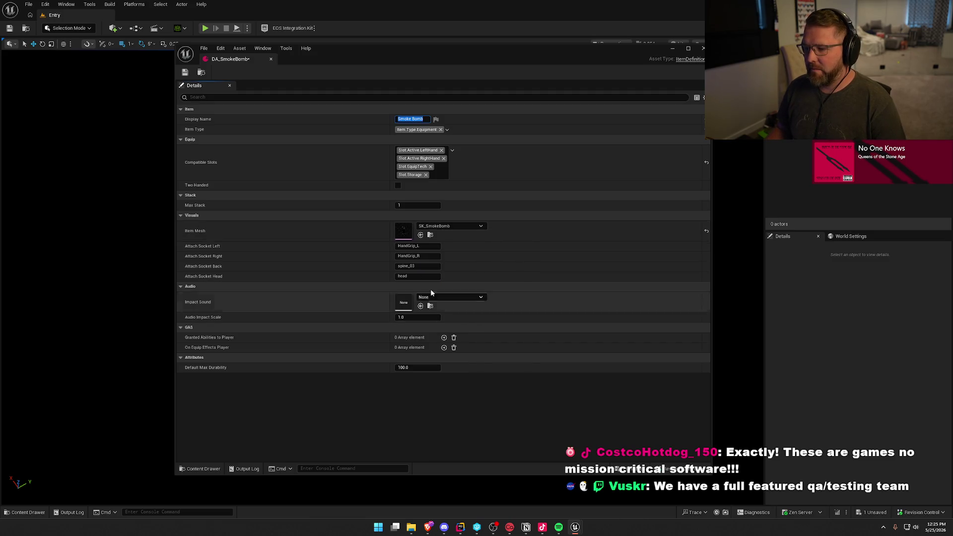
- Save and close DA_SmokeBomb, then select it again in the DataAssets folder
click(185, 72)
click(270, 59)
click(814, 306)
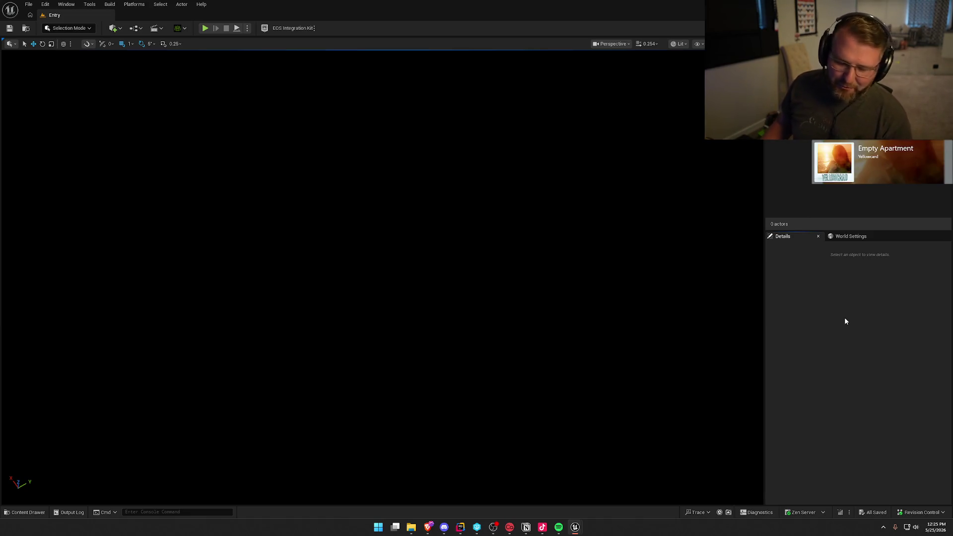
key(ctrl+space)
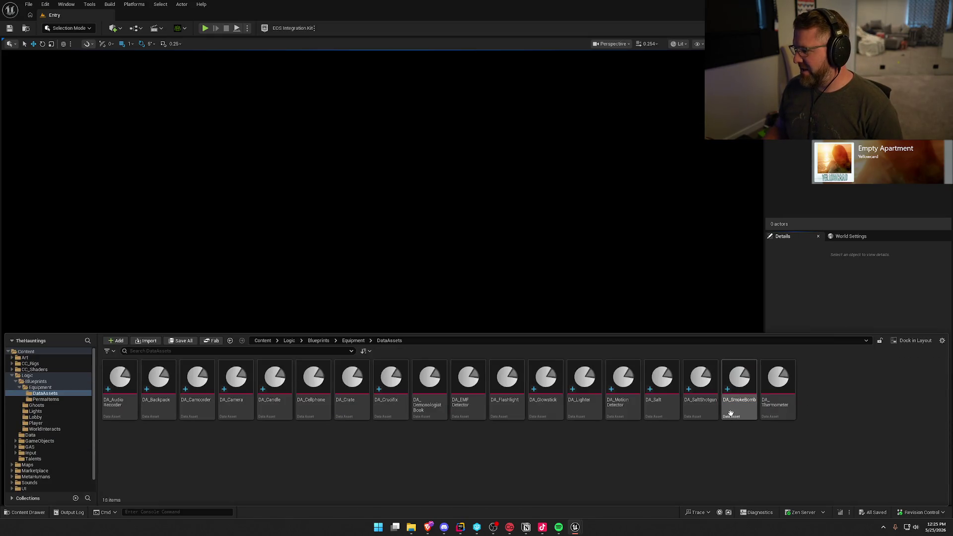
mouse_move(734, 411)
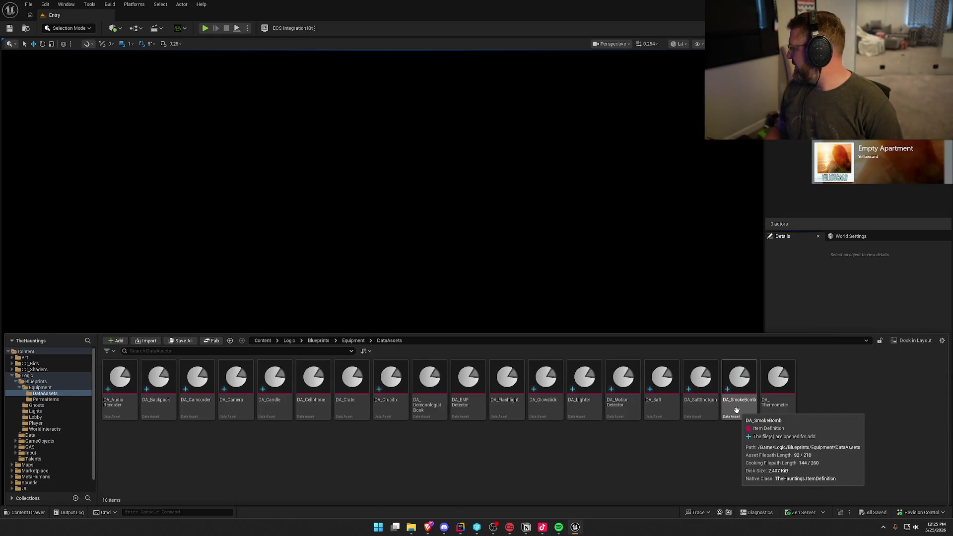
click(736, 410)
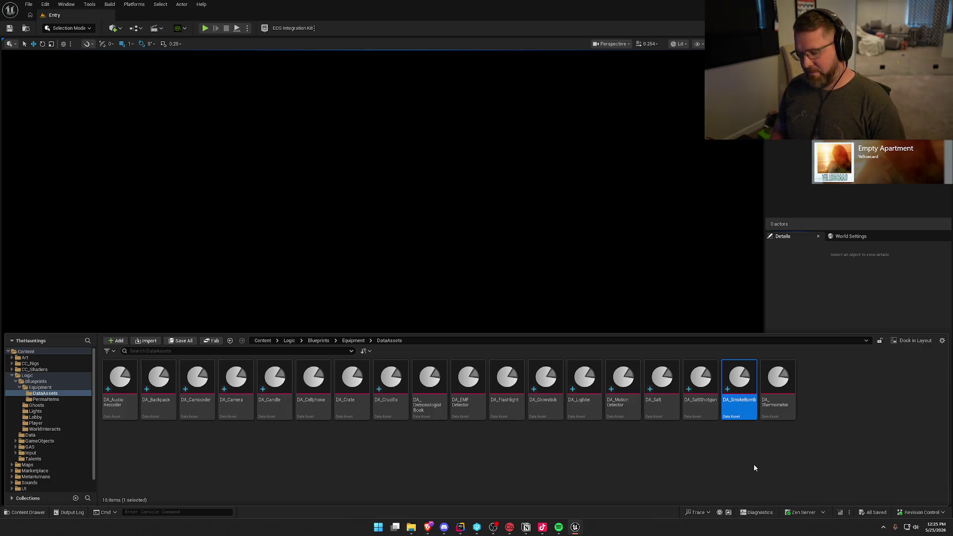
- Duplicate DA_SmokeBomb and name the copy DA_SonarPod
key(ctrl+d)
text(DA_)
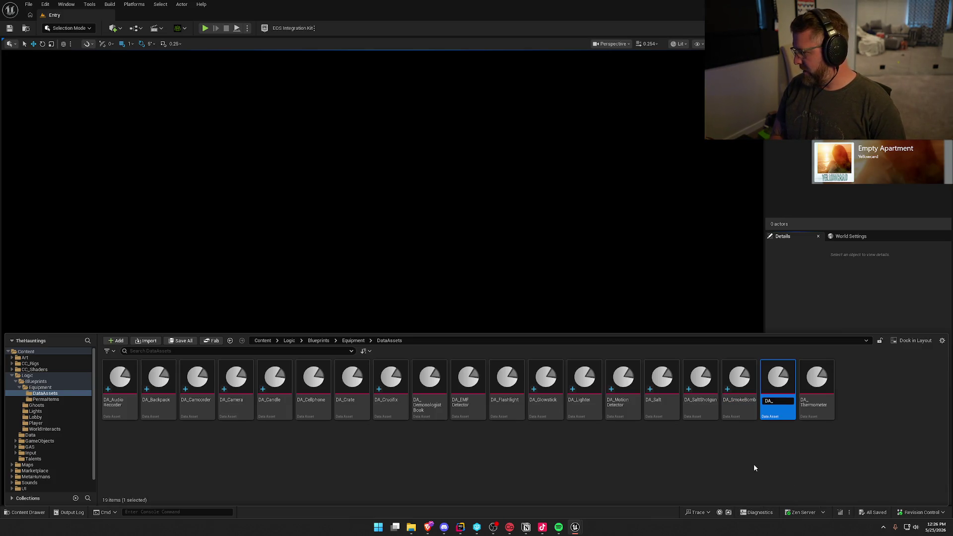
text(SonarPod)
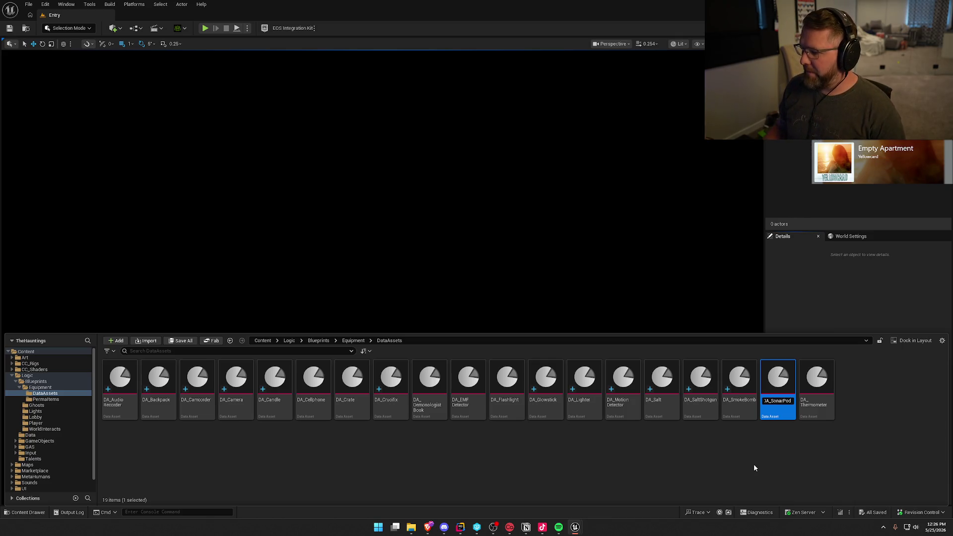
key(Return)
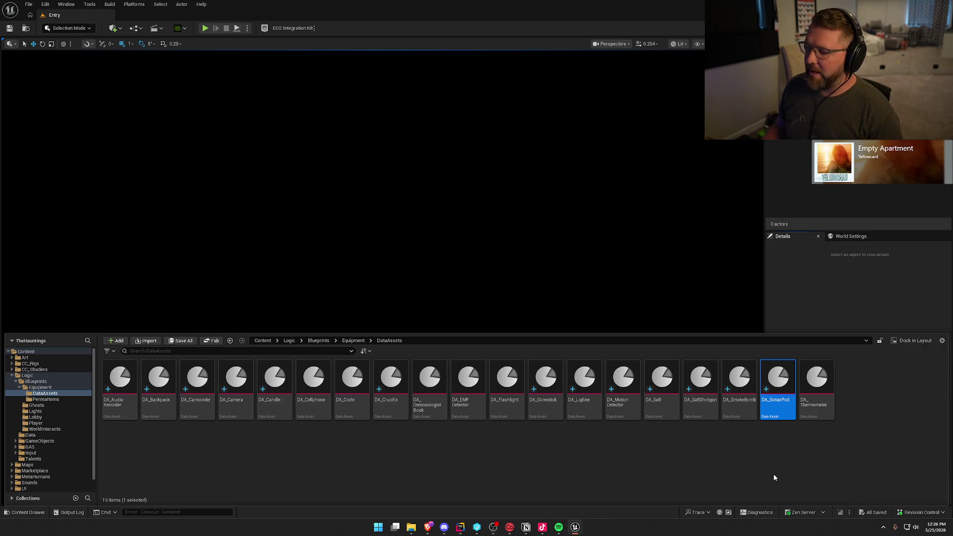
- Set DA_SonarPod's Display Name to Sonar Pod and Item Mesh to SK_SonarPod
double_click(779, 380)
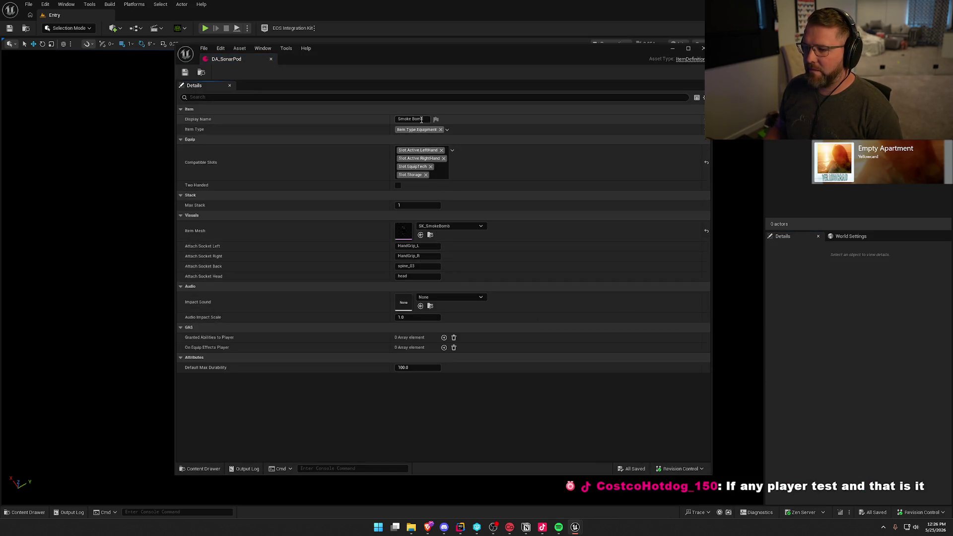
drag(426, 120, 373, 122)
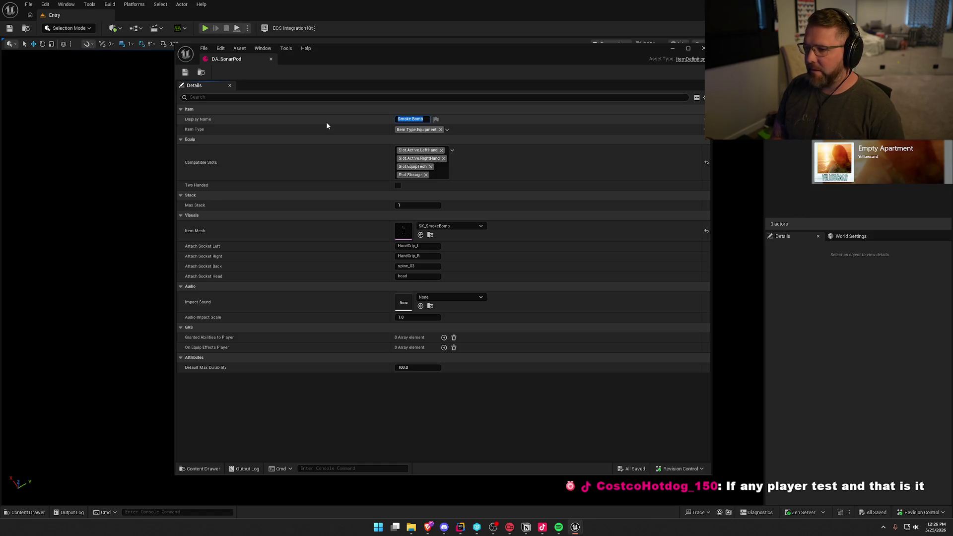
text(Sonar BN)
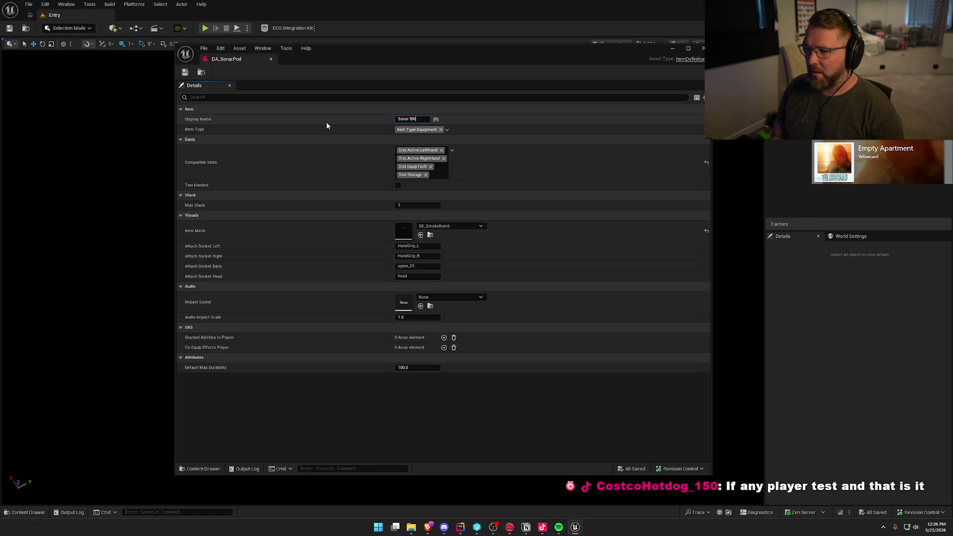
text(Pod)
key(Return)
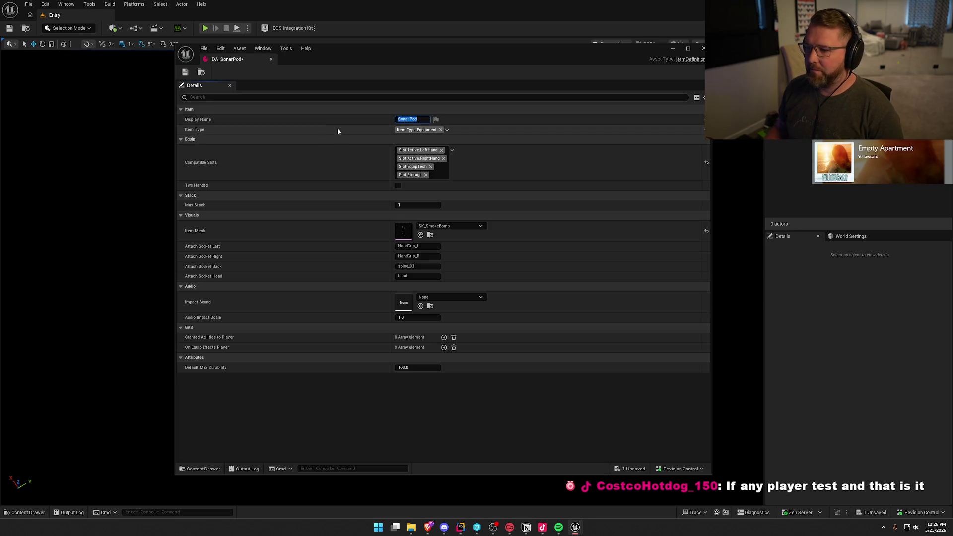
click(455, 225)
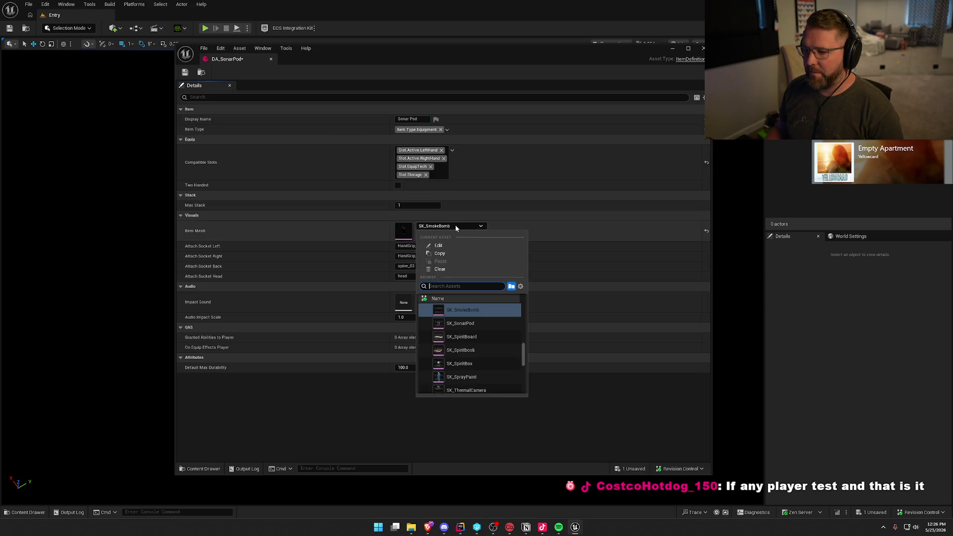
click(484, 328)
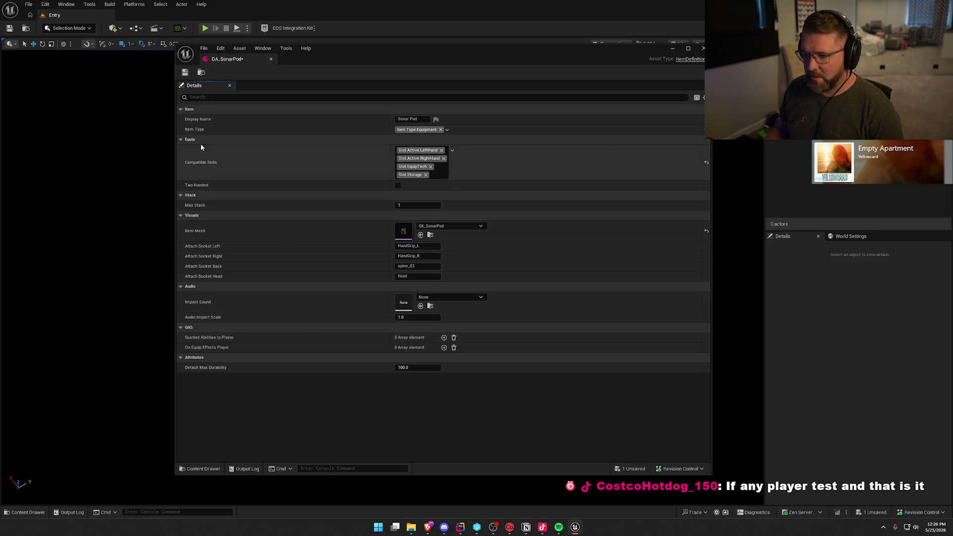
- Save DA_SonarPod, close its editor, and clear the asset selection
click(184, 74)
click(270, 59)
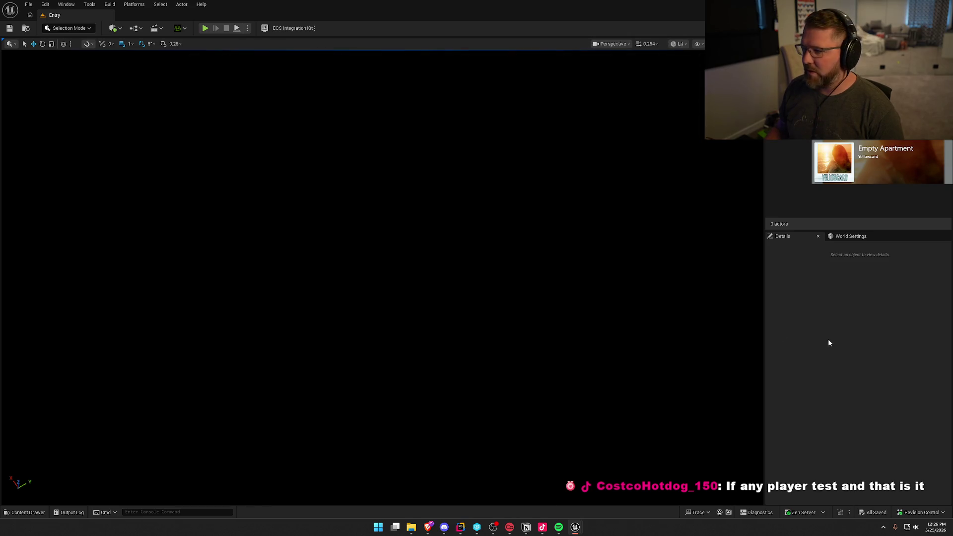
click(614, 499)
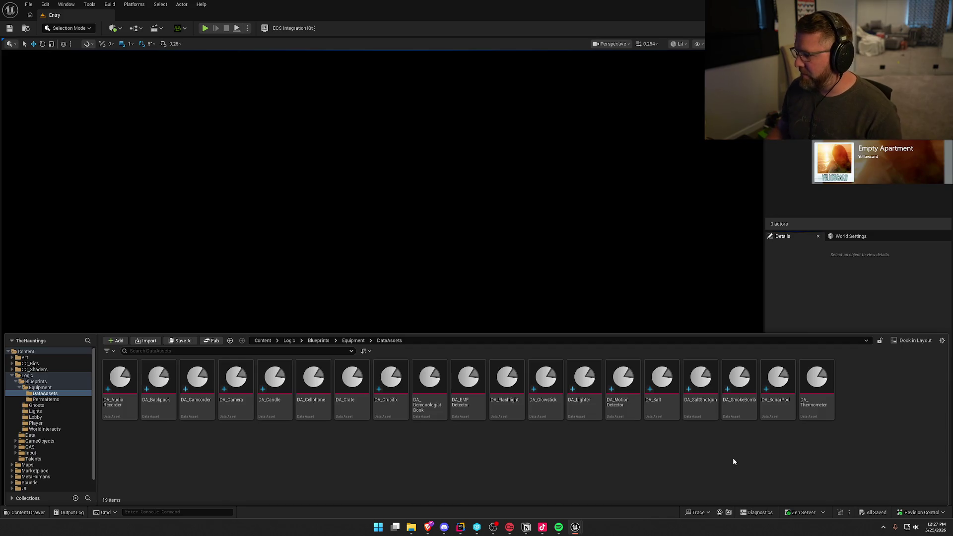
- Duplicate DA_SmokeBomb as DA_OuijaBoard and open it to edit the display name
key(ctrl+space)
key(ctrl+space)
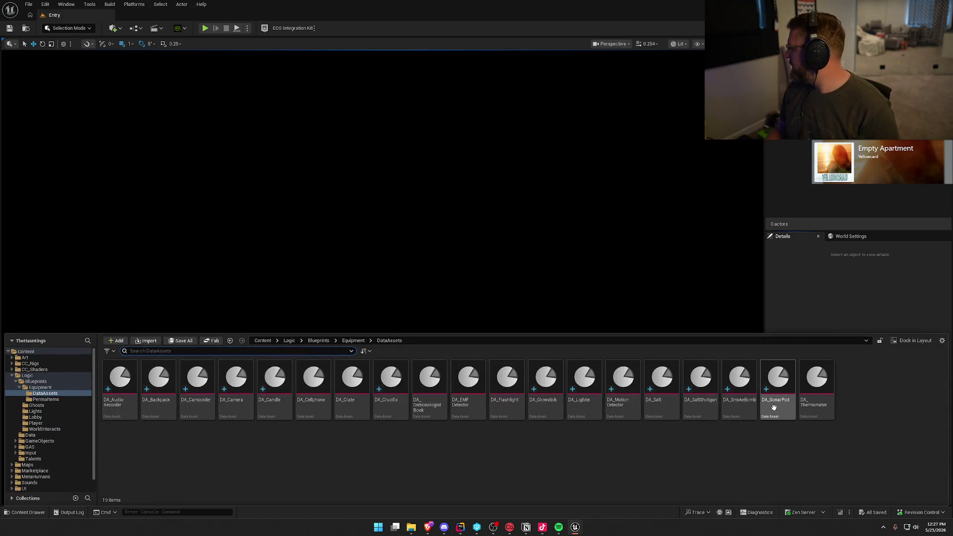
click(740, 397)
key(ctrl+d)
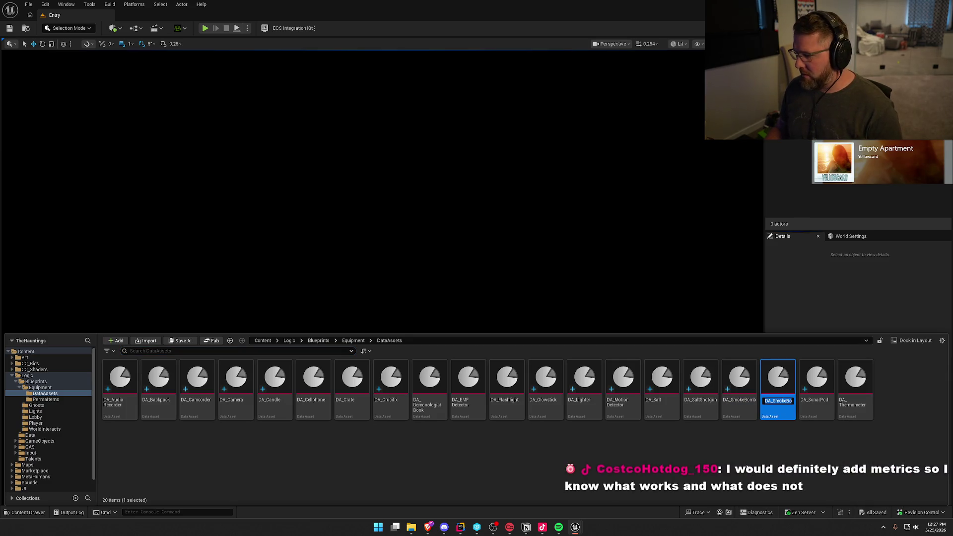
text(DA_)
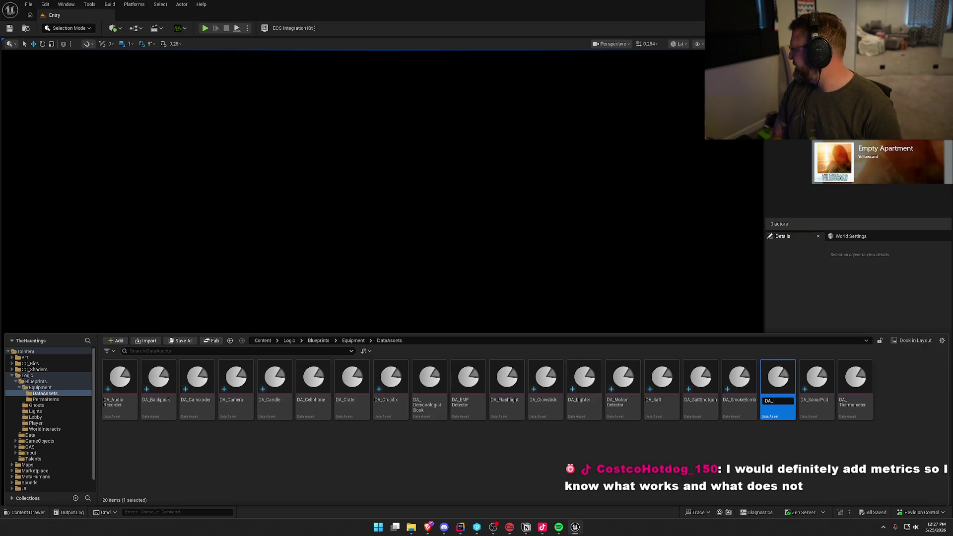
text(Board)
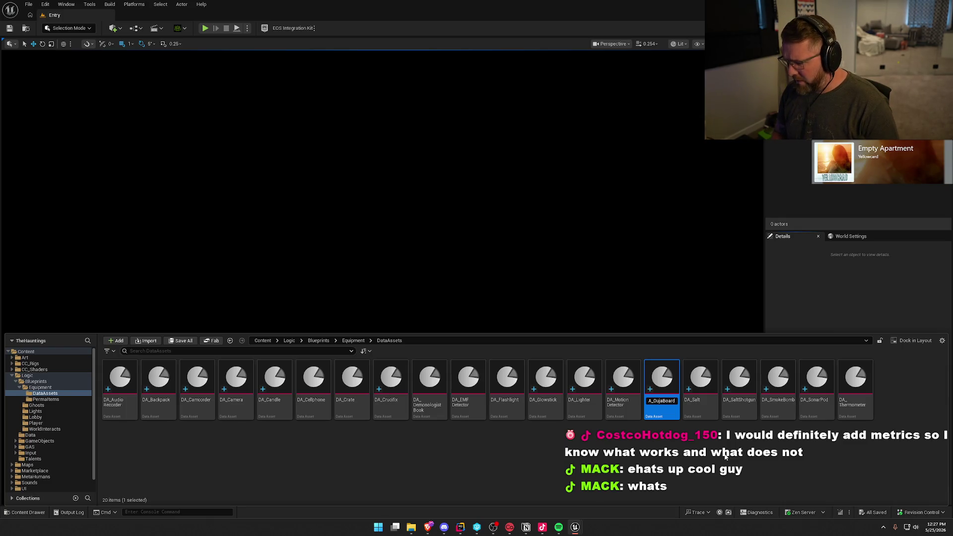
key(Return)
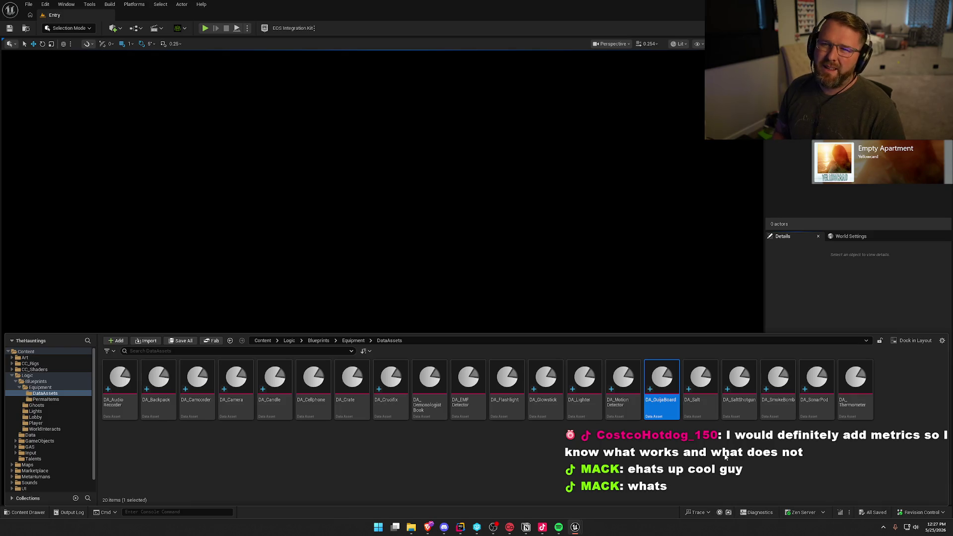
click(694, 439)
double_click(661, 380)
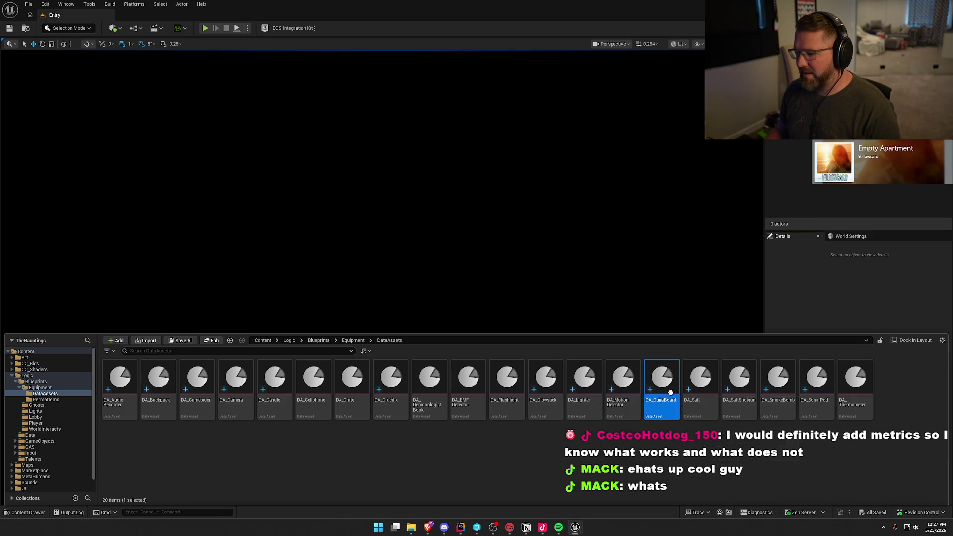
click(425, 119)
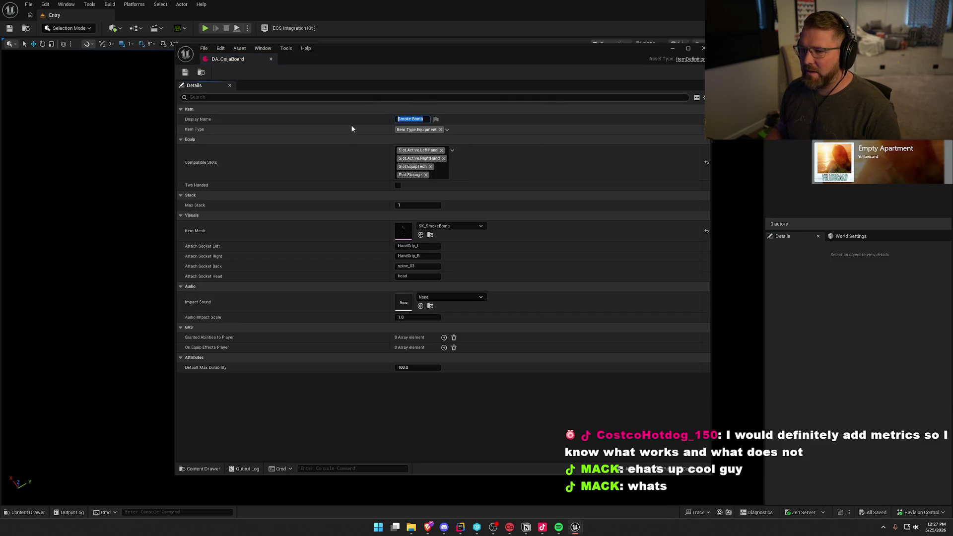
- Make DA_OuijaBoard a two-handed Spirit Board with the SK_SpiritBoard mesh, then save and close it
text(Spirit B)
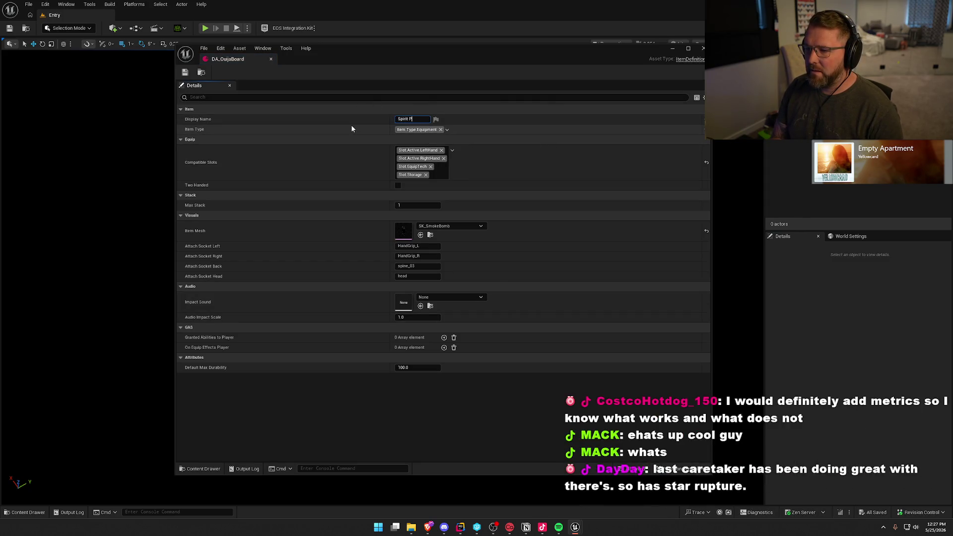
text(oard)
key(Return)
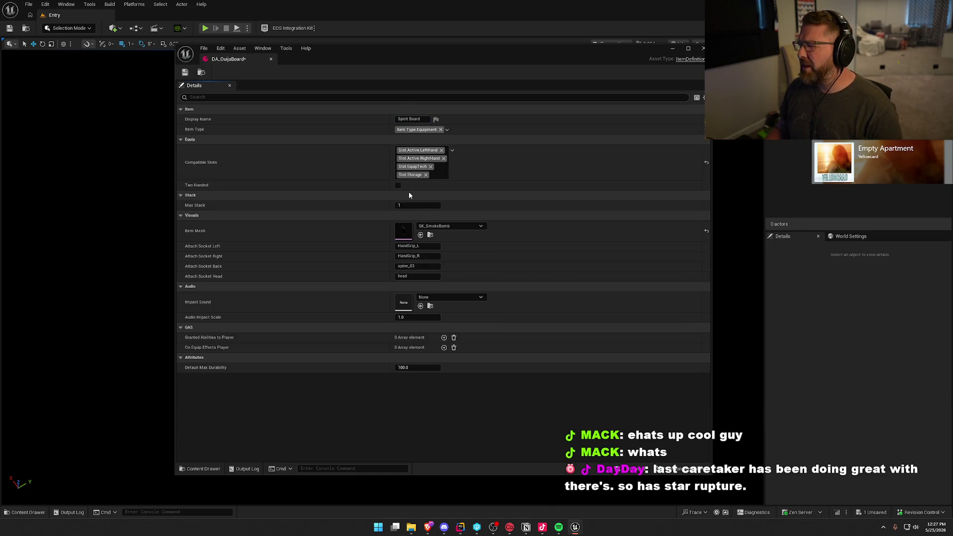
click(397, 186)
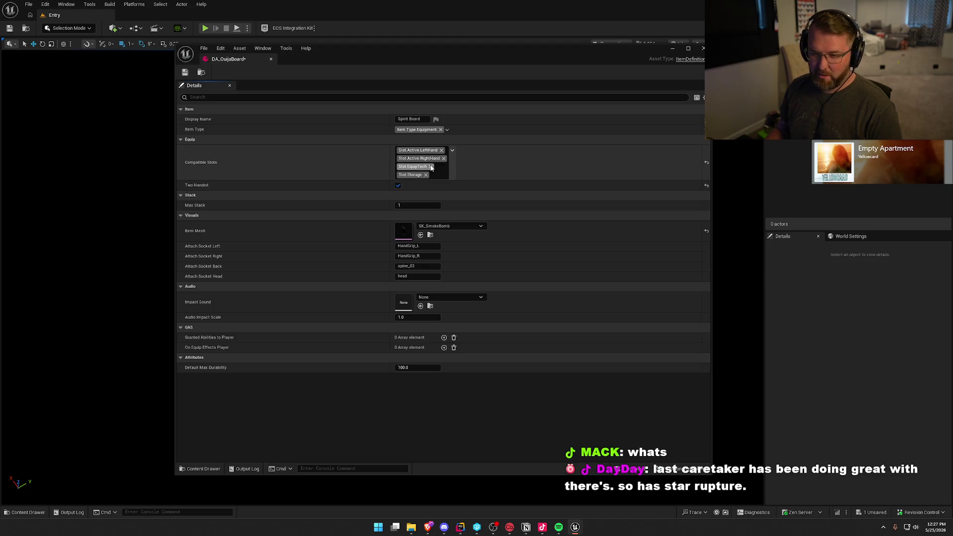
click(450, 227)
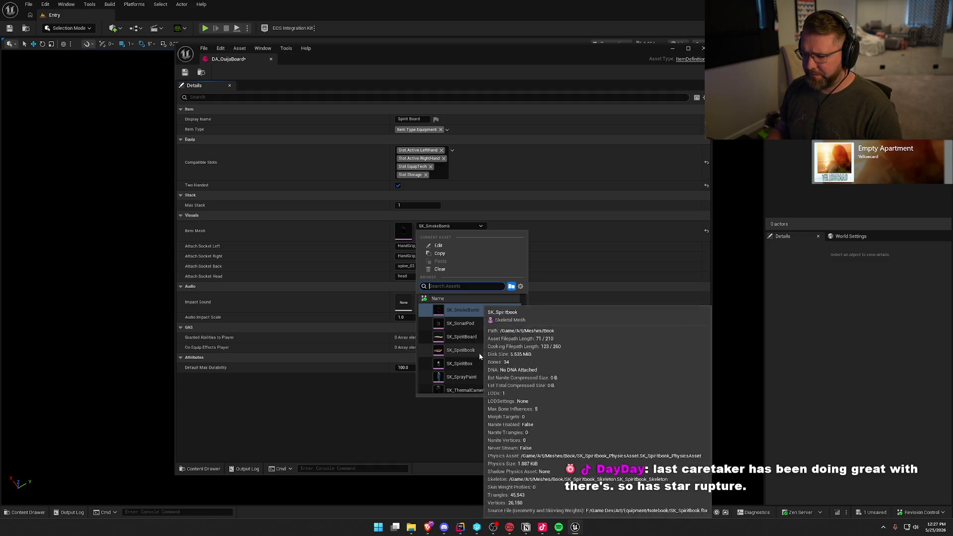
click(481, 338)
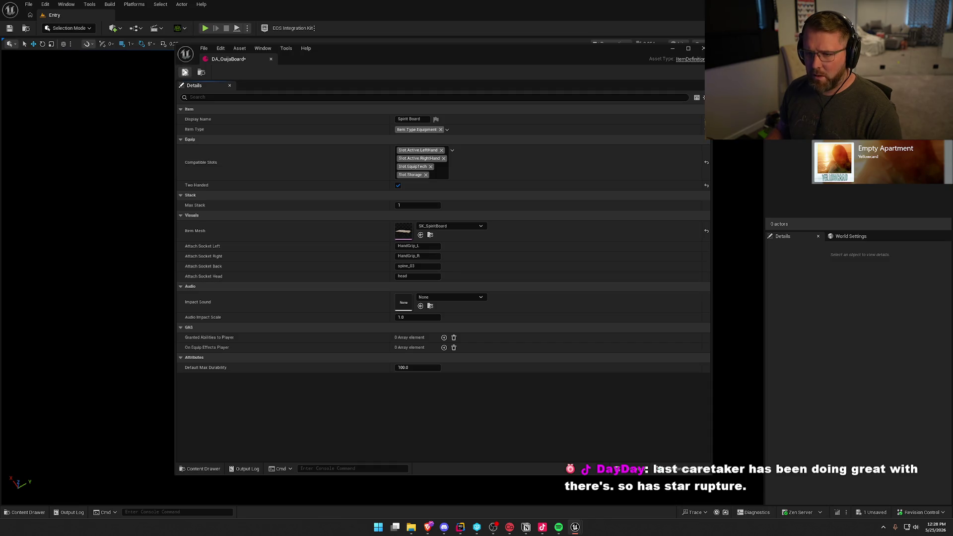
click(185, 72)
click(271, 58)
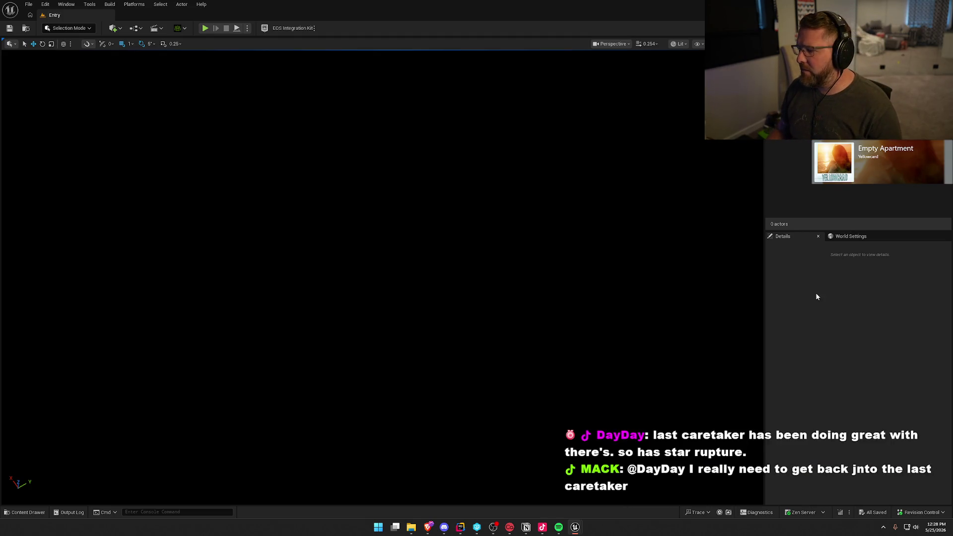
- Reopen the Content Drawer on the equipment DataAssets folder
key(ctrl+space)
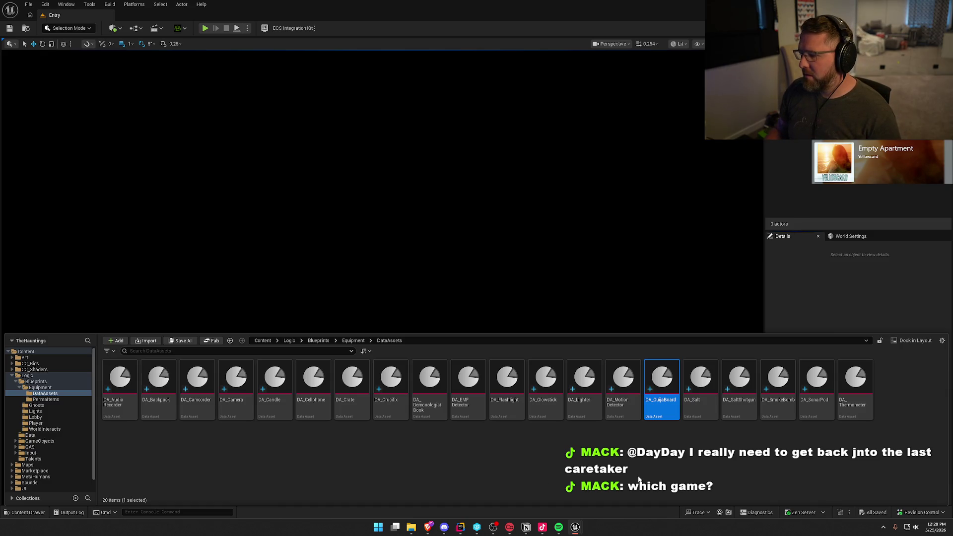
- Rename DA_OuijaBoard to DA_SpiritBoard, then change it to DA_SpiritBook
click(639, 479)
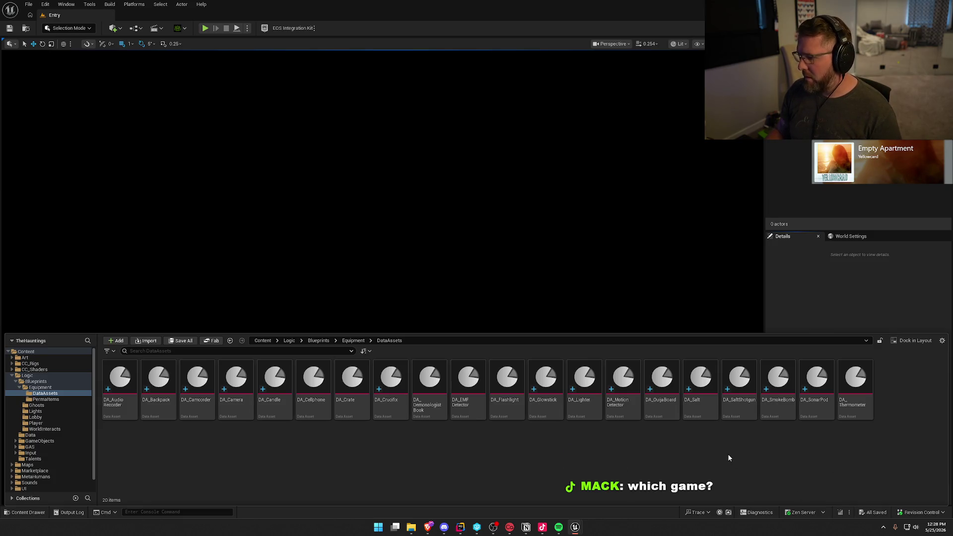
click(662, 380)
key(F2)
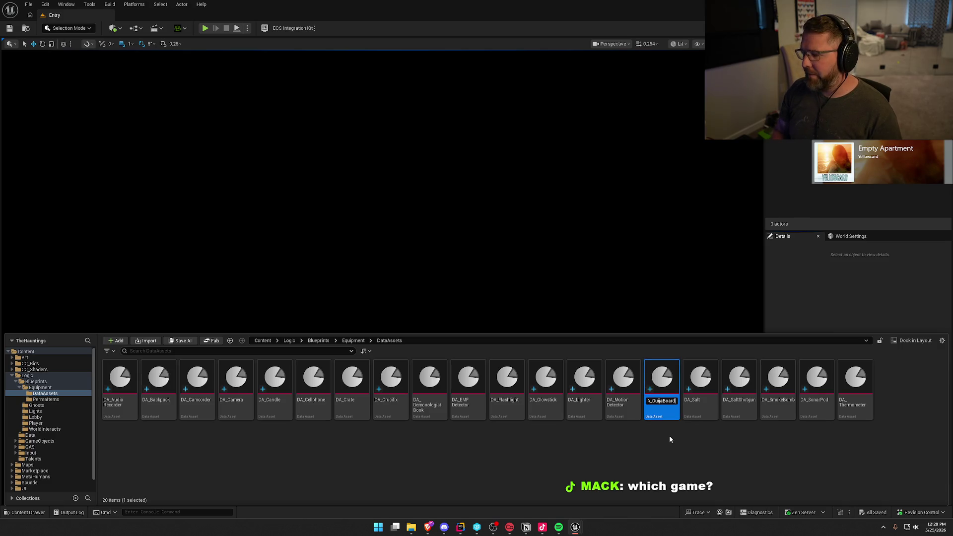
text(DA_OSpiritBoard)
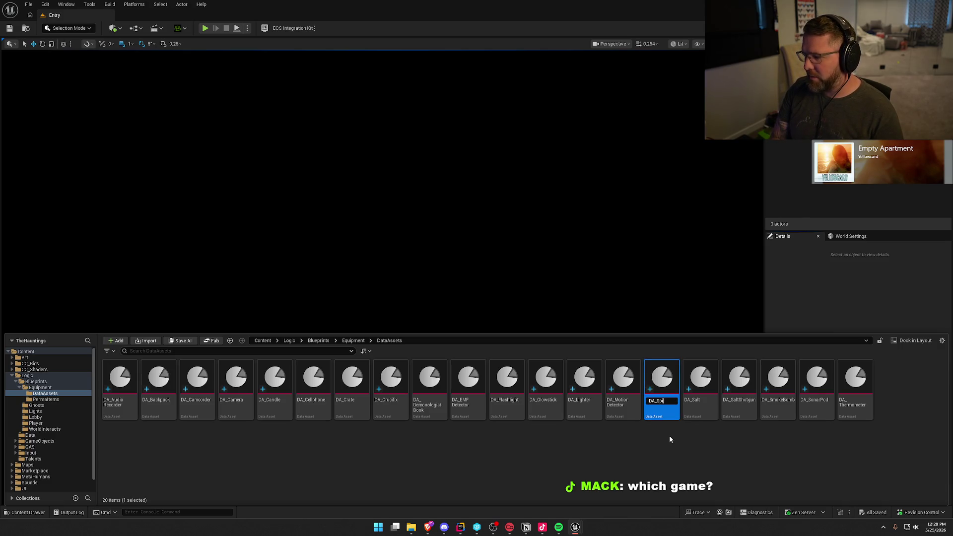
key(Return)
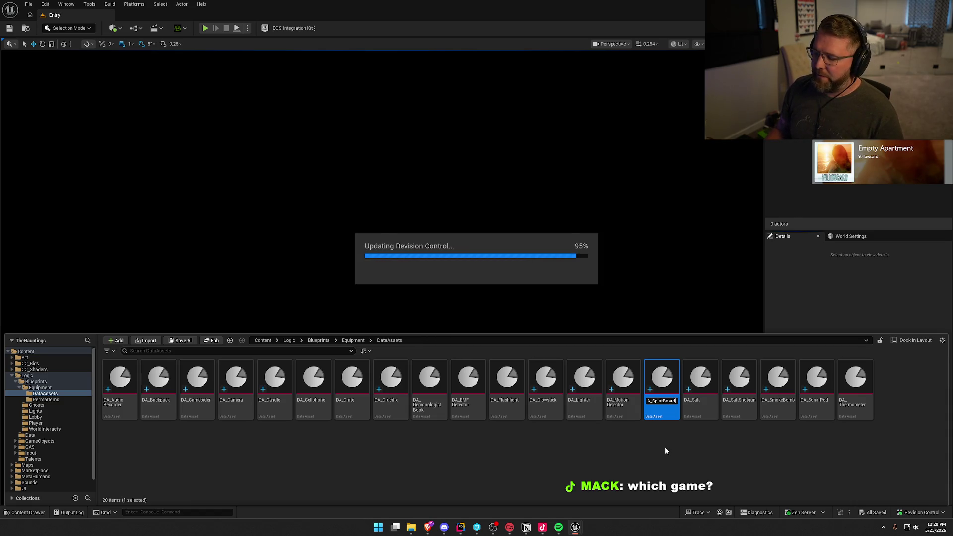
key(End)
key(BackSpace)
key(BackSpace)
key(BackSpace)
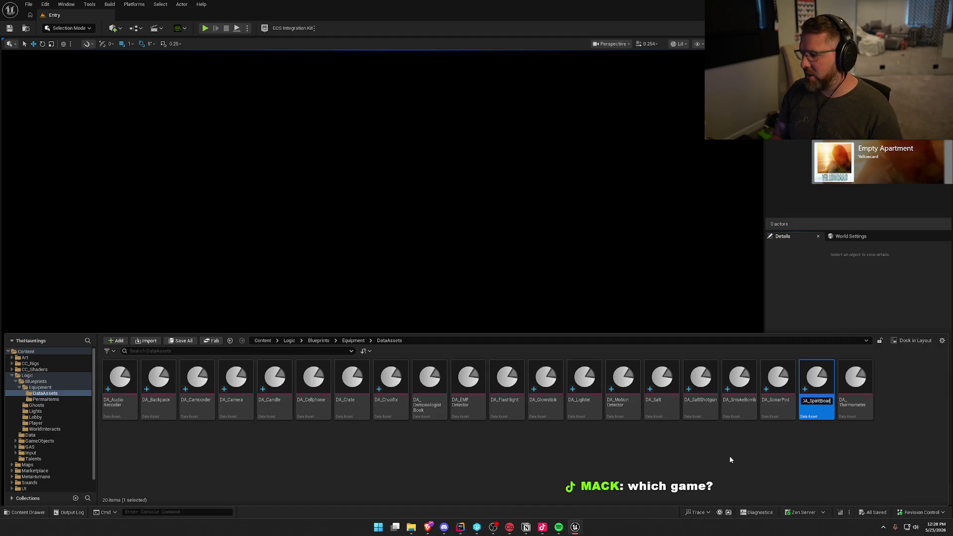
text(Book)
key(Return)
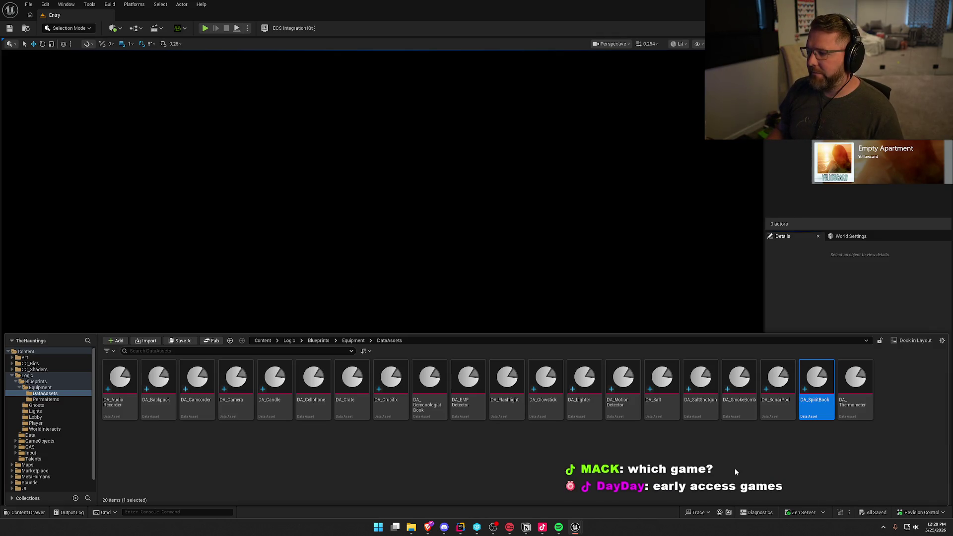
- Set Display Name Spirit Book, clear Two Handed, choose mesh SK_Spiritbook, then save and close
double_click(817, 382)
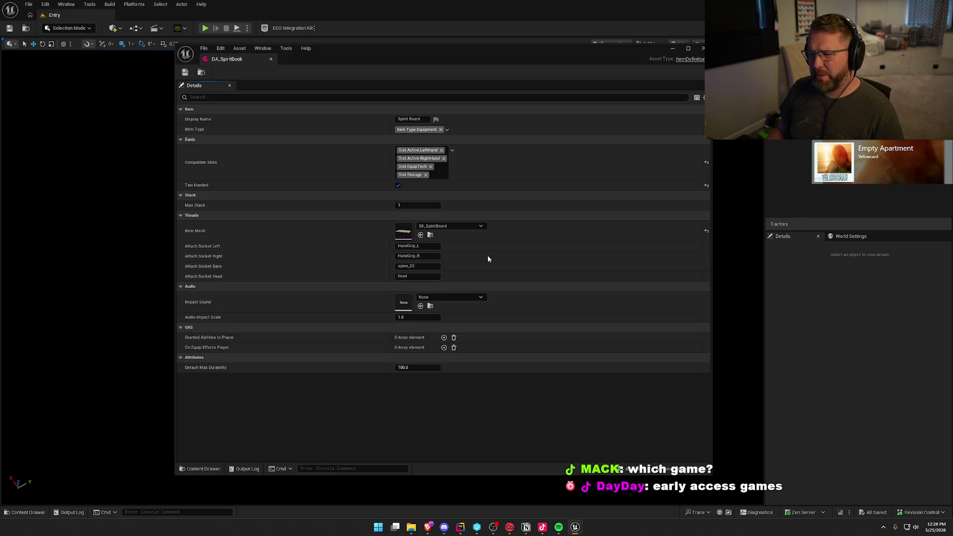
double_click(414, 119)
text(Book)
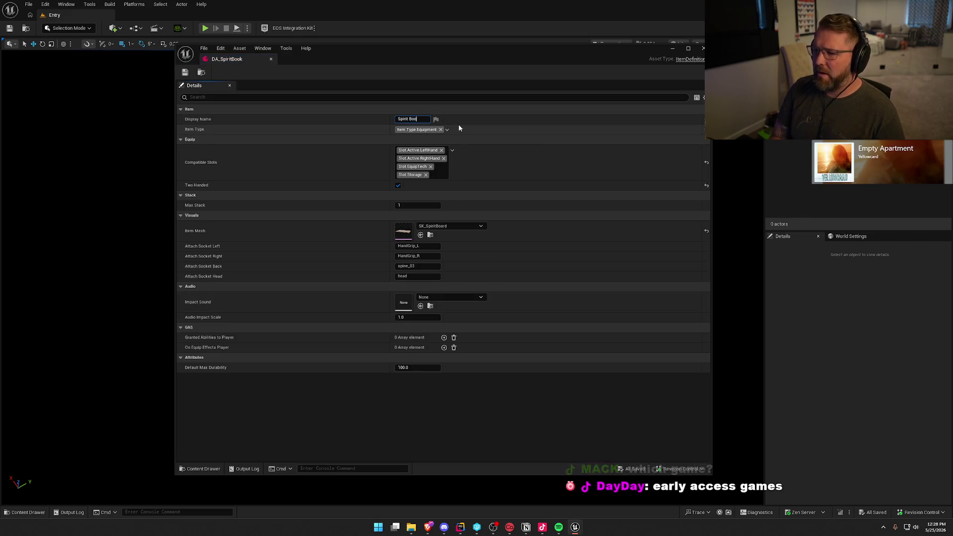
key(Return)
click(398, 186)
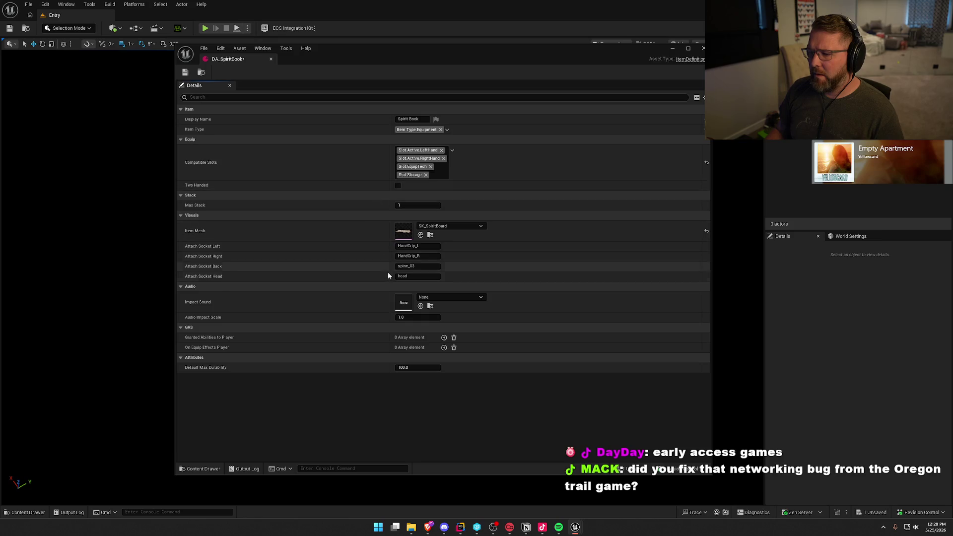
click(452, 226)
click(460, 324)
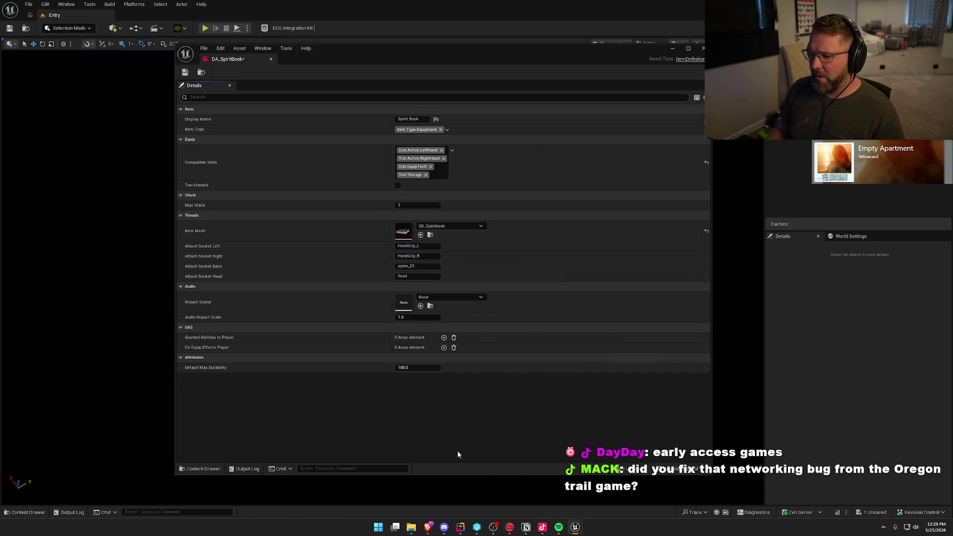
click(184, 73)
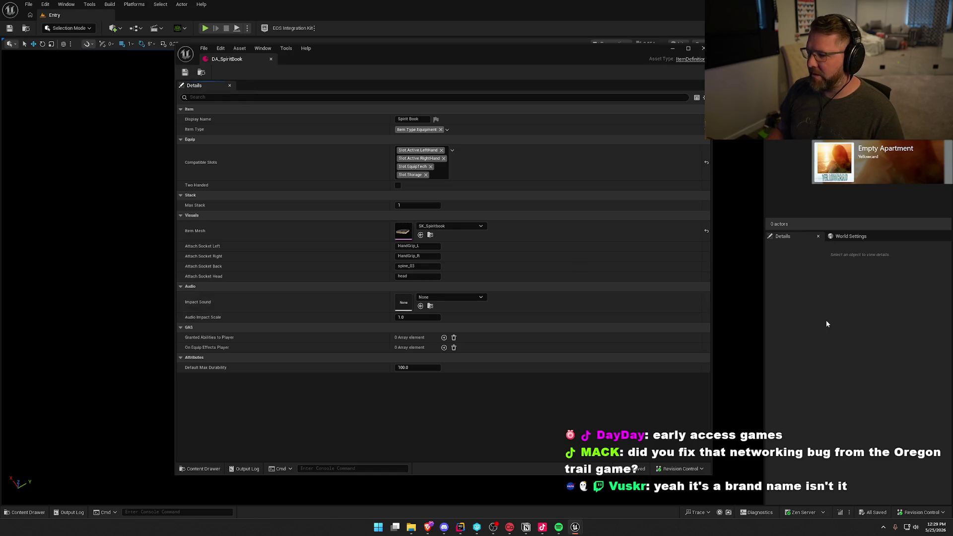
click(271, 59)
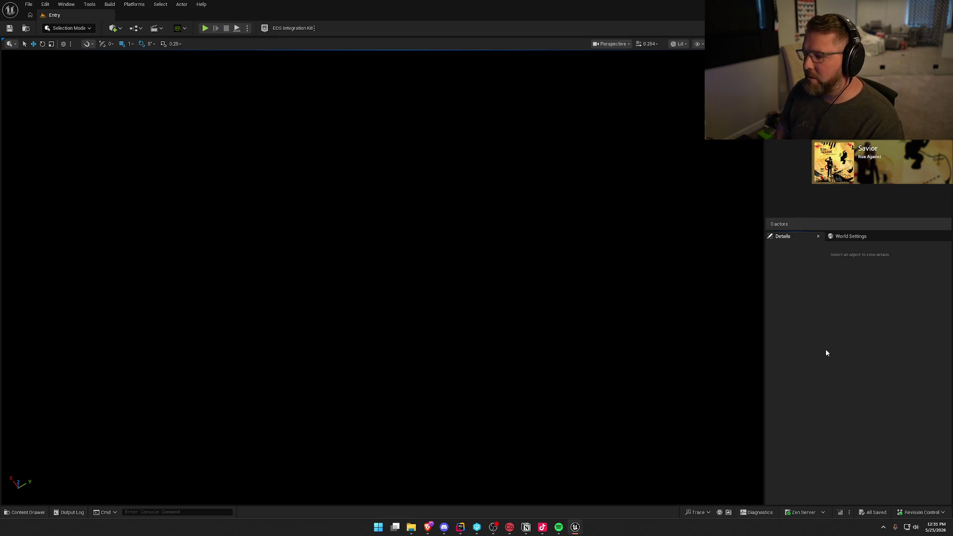
- Reopen the Content Drawer on Equipment/DataAssets, showing the 20 data assets
key(ctrl+space)
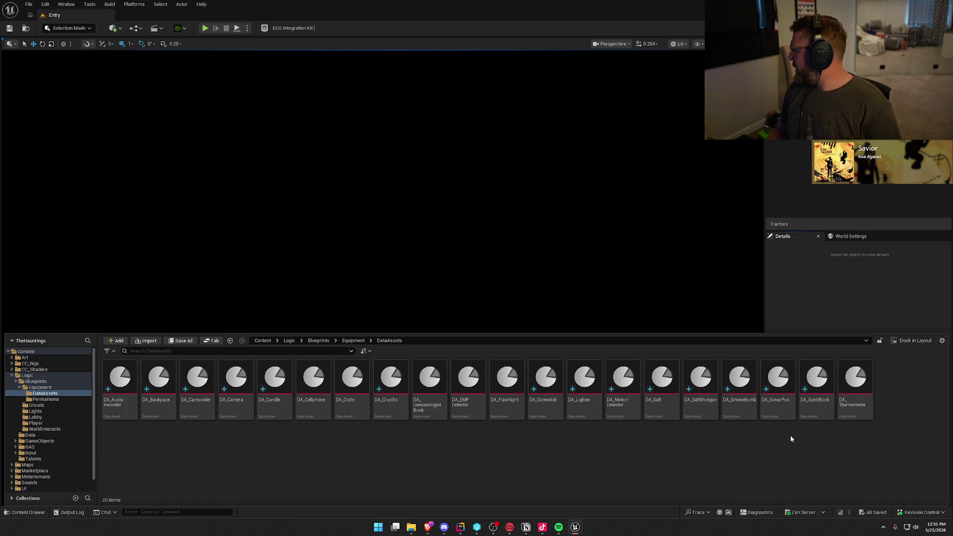
- Copy DA_Thermometer into a new asset DA_ThermalCamera and open it in the editor
click(862, 409)
key(ctrl+d)
text(DA_Therm)
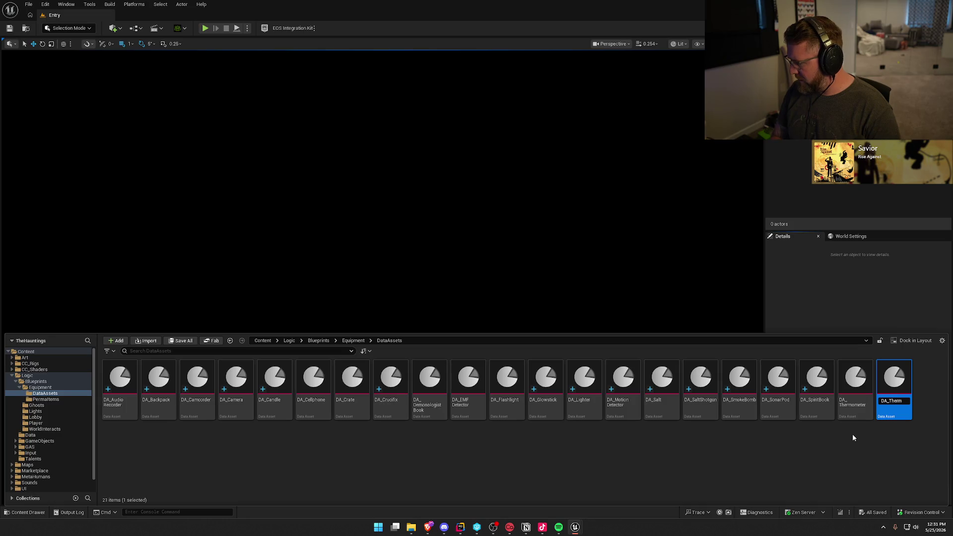
text(alCamera)
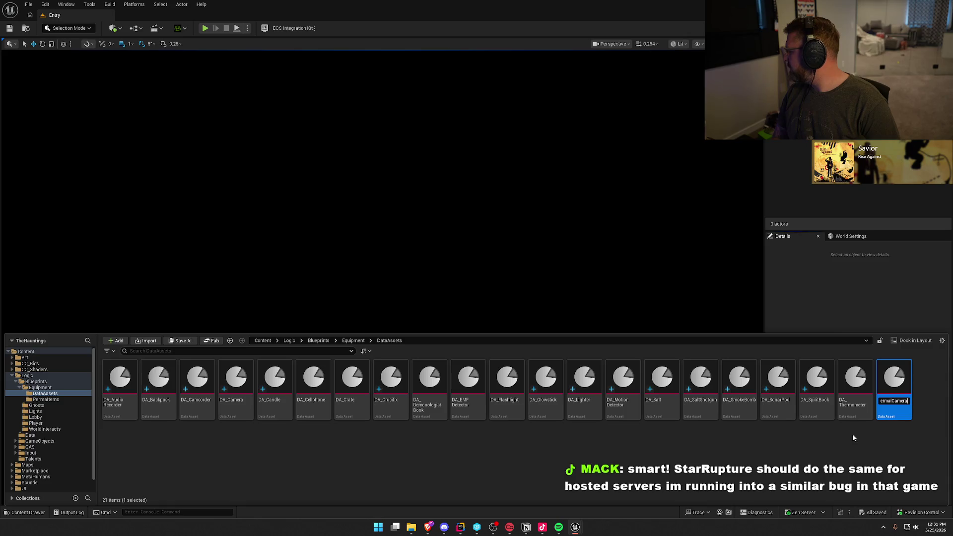
key(Return)
double_click(852, 380)
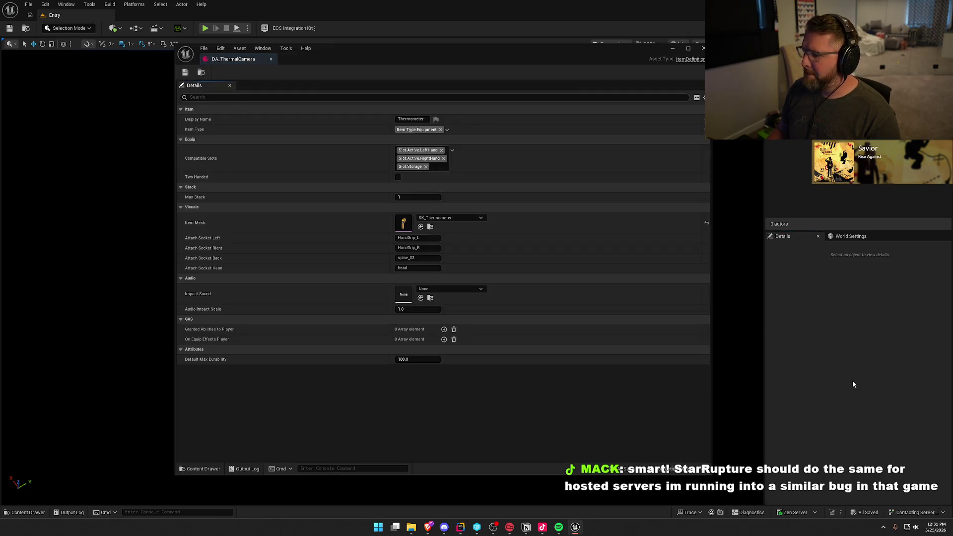
- Set the asset's Display Name to 'Thermal Camera'
click(412, 120)
text(T)
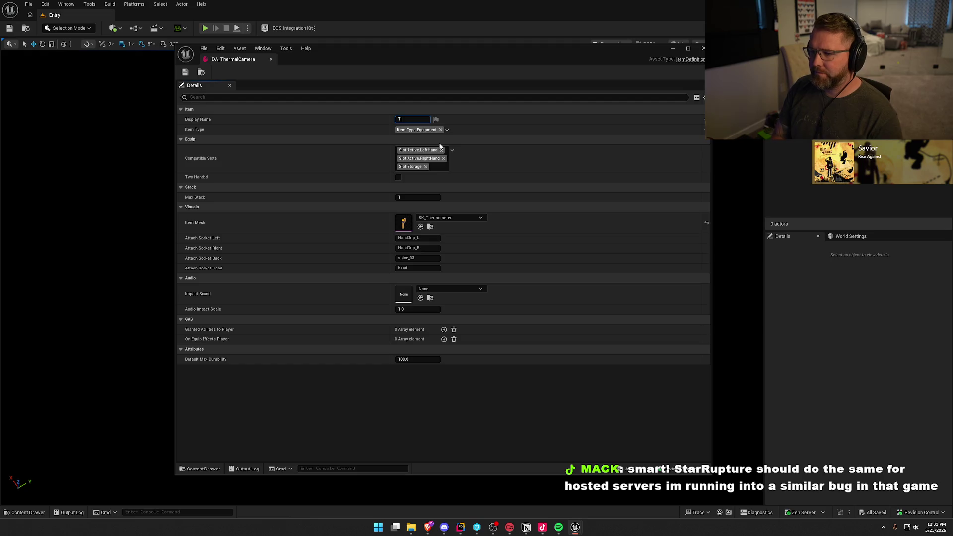
text(herma)
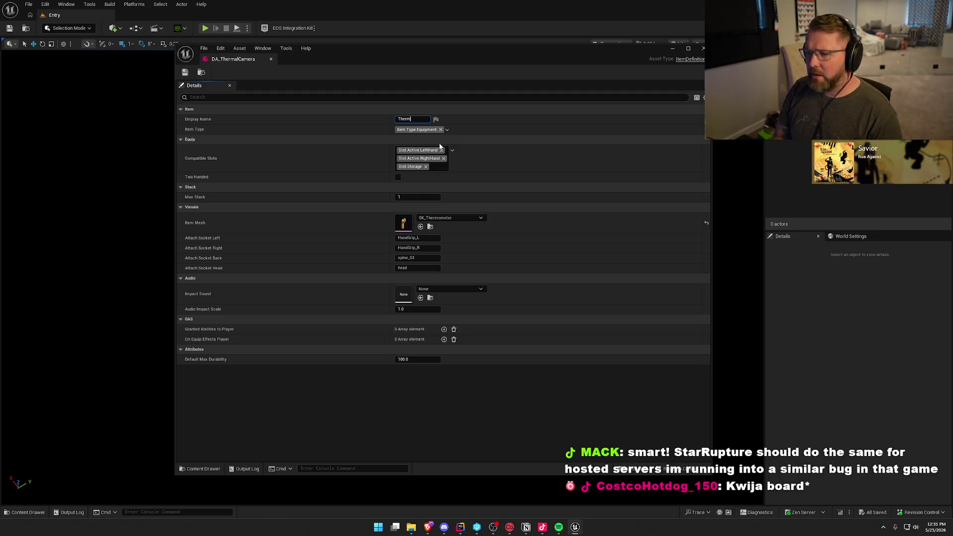
text(al Camera)
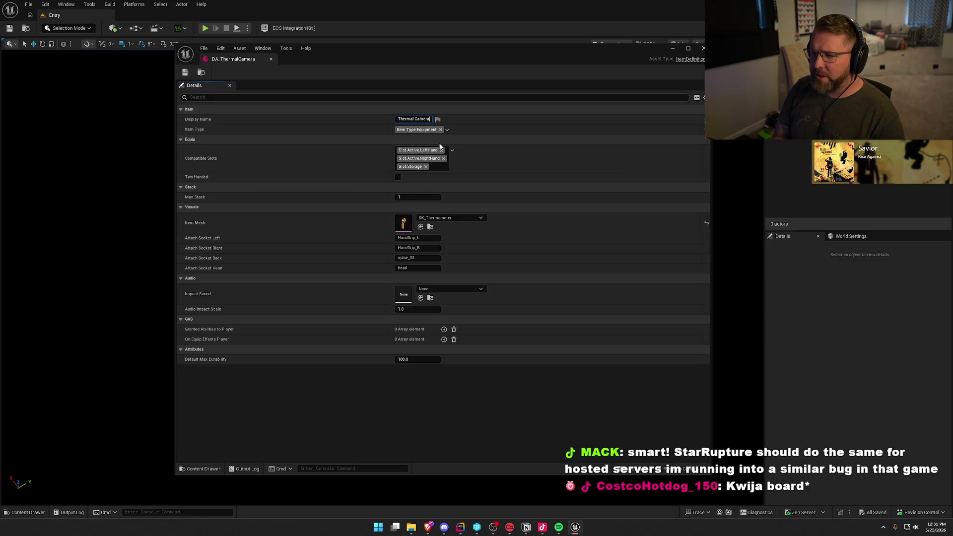
key(Return)
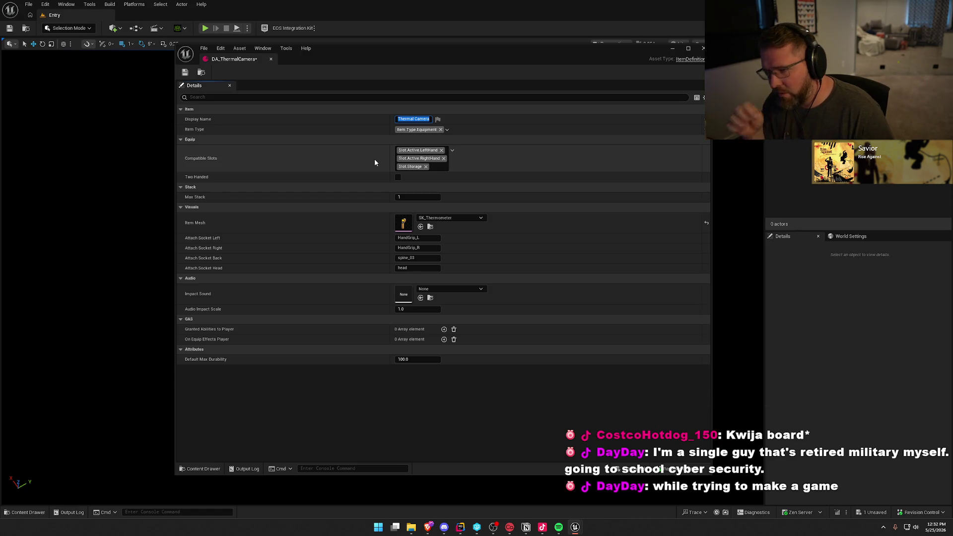
- Add Slot.EquipTech to the asset's Compatible Slots tags
click(409, 167)
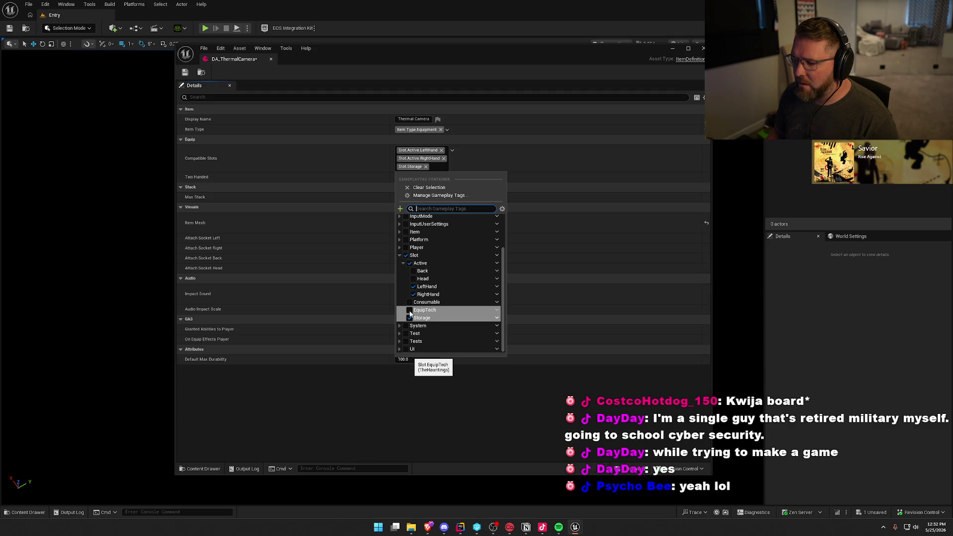
click(409, 311)
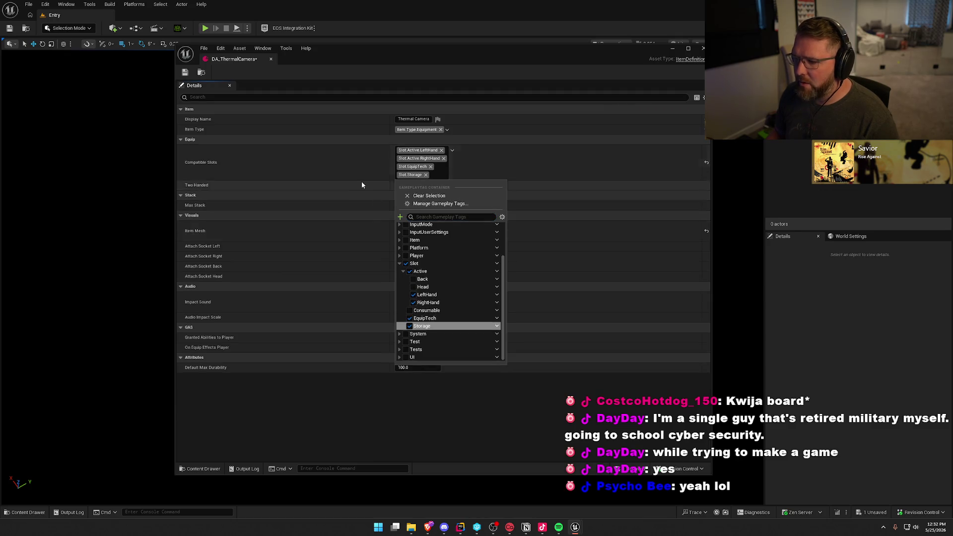
click(356, 160)
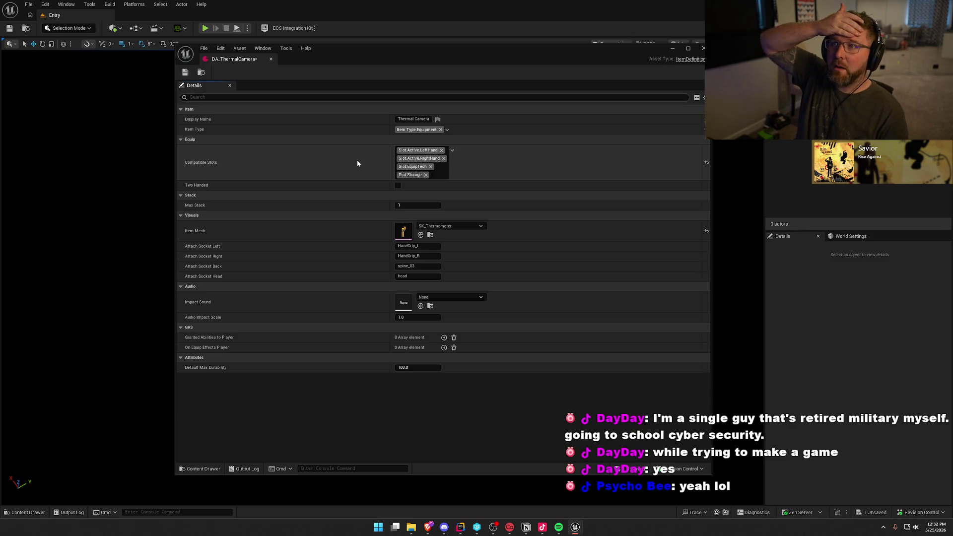
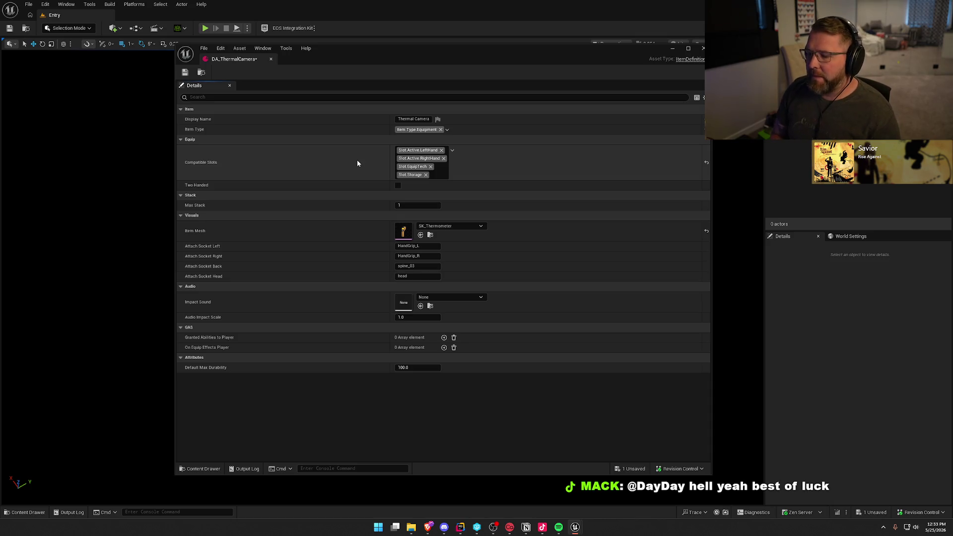
- Set the Thermal Camera data asset's item mesh to SK_ThermalCamera
click(450, 227)
mouse_move(499, 337)
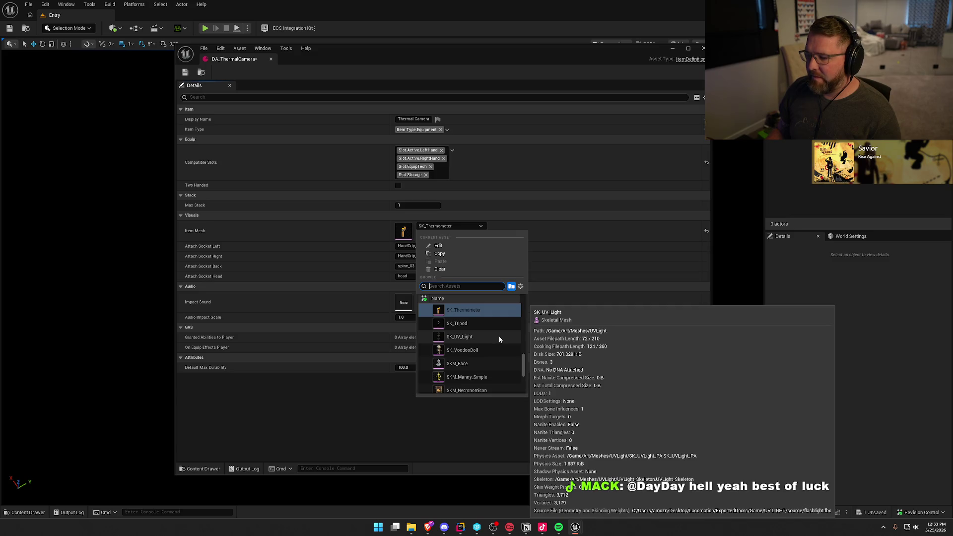
scroll(494, 330, up, 1)
click(483, 312)
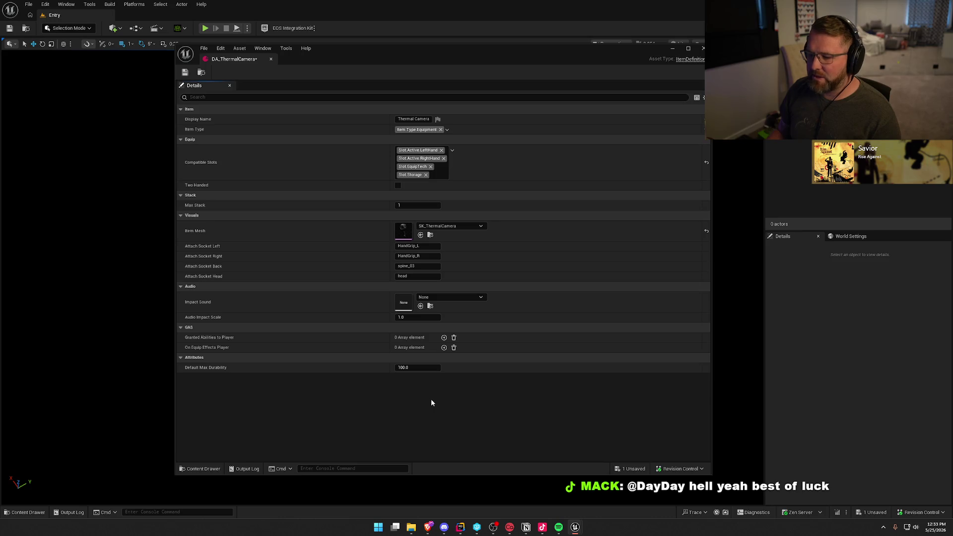
- Save and close DA_ThermalCamera, then bring up the Content Browser
click(184, 73)
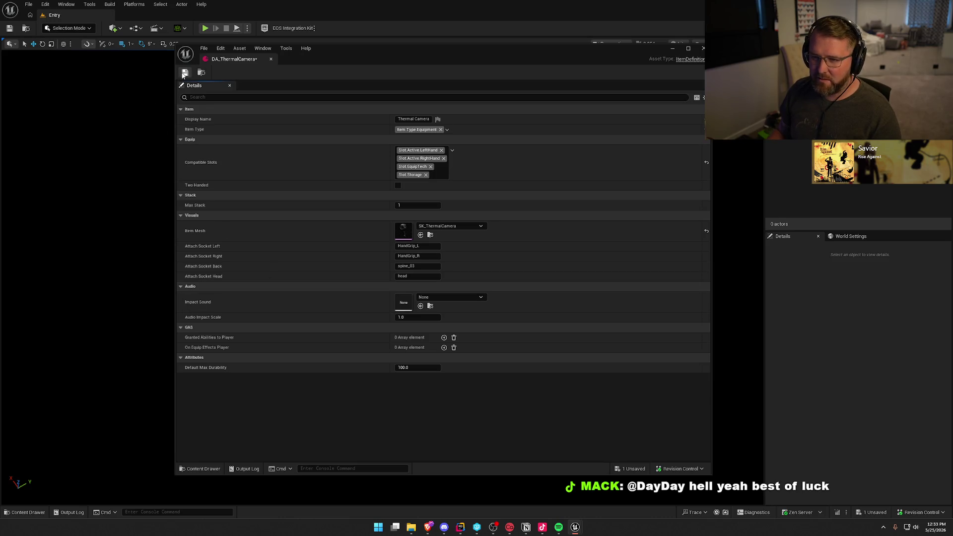
click(270, 59)
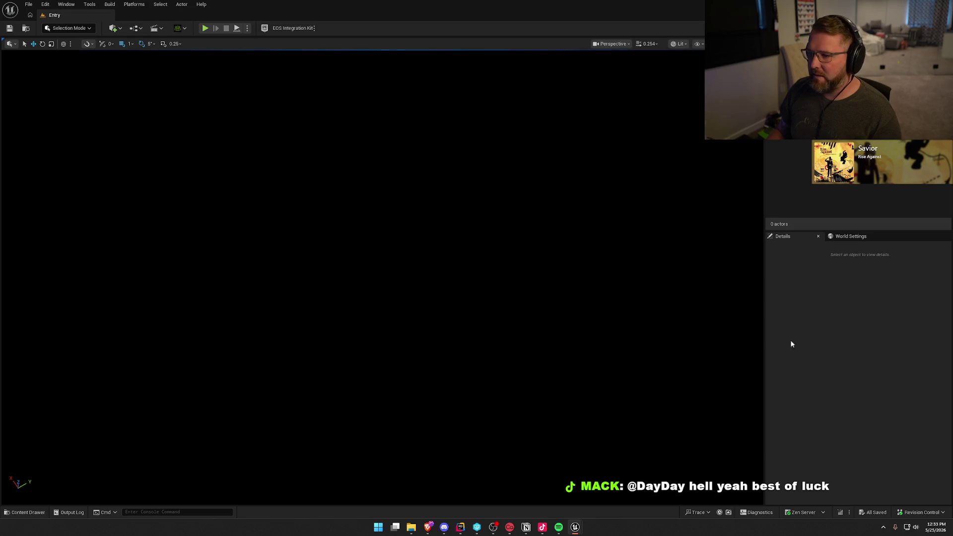
key(ctrl+space)
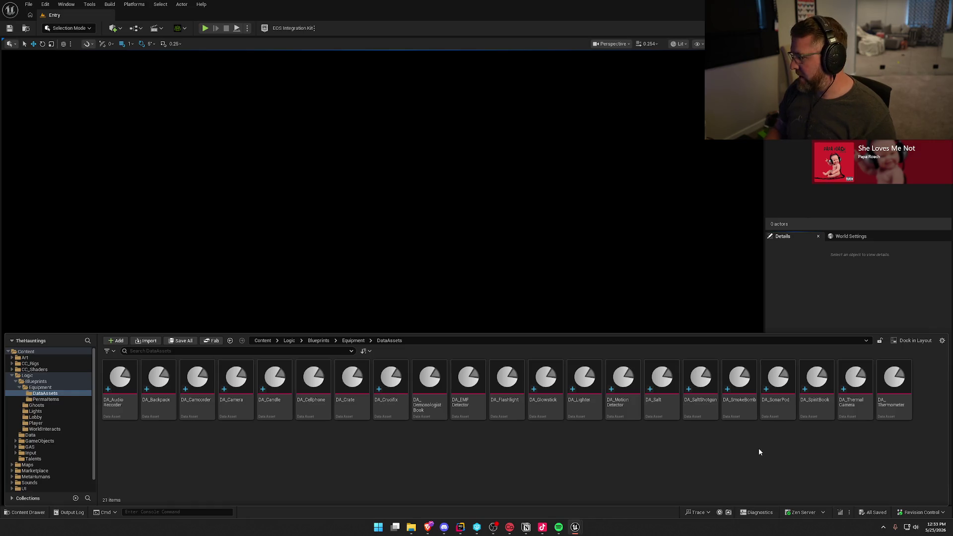
- Select the DA_ThermalCamera asset in the Equipment DataAssets folder
click(860, 415)
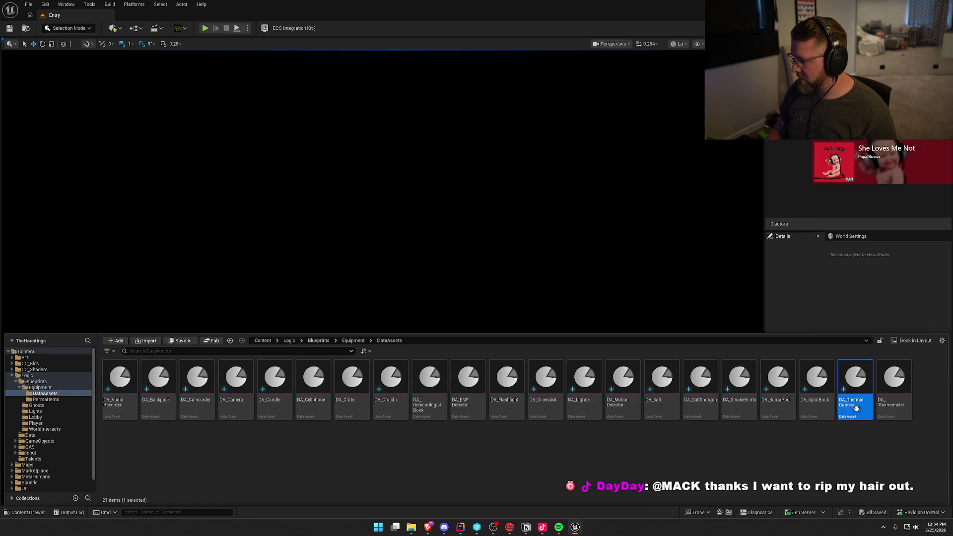
- Duplicate DA_ThermalCamera as a new asset named DA_Tripod
key(ctrl+d)
text(DA_T)
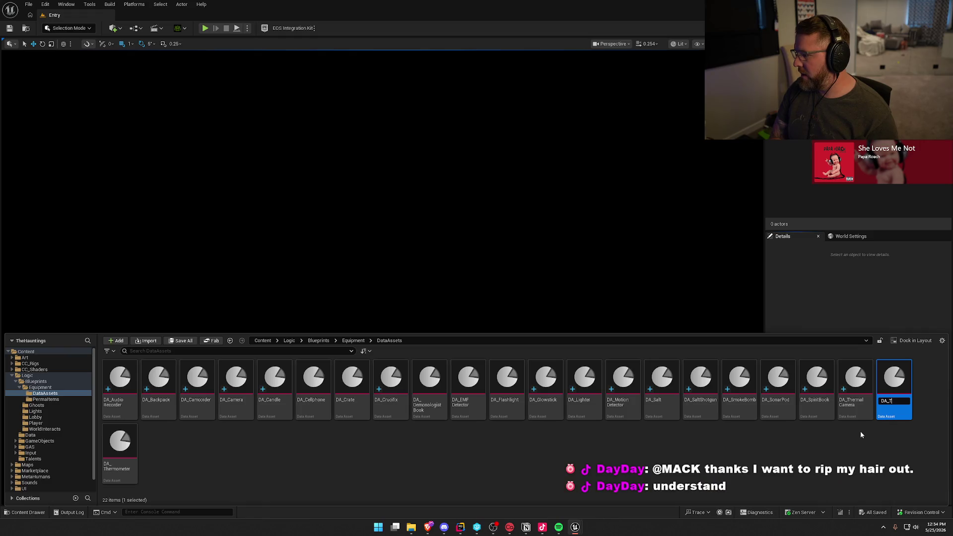
text(ripod)
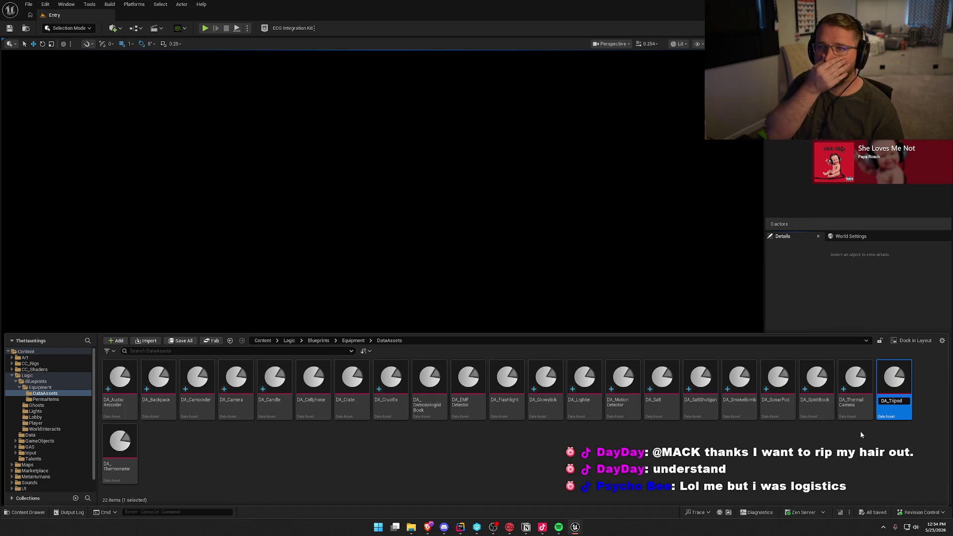
key(Return)
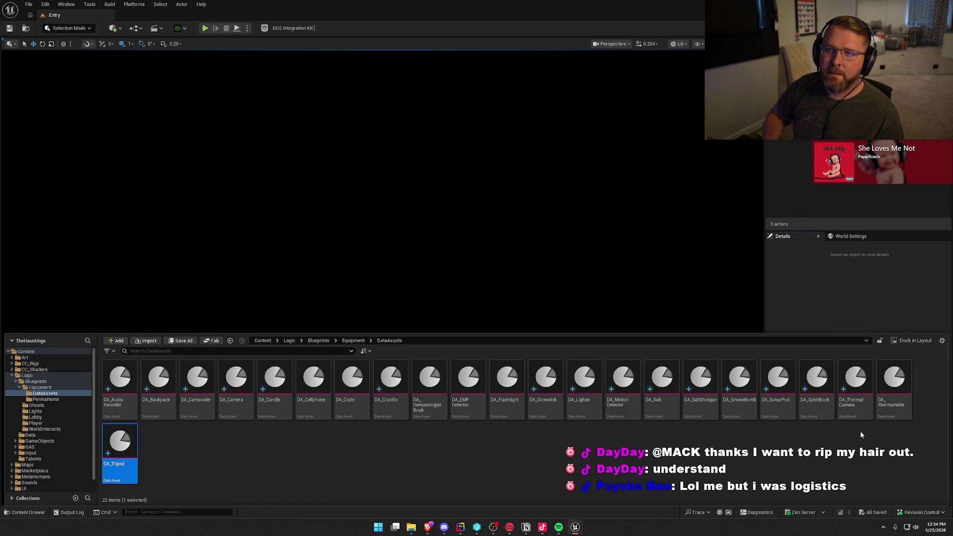
- Give DA_Tripod display name Tripod and mesh SK_Tripod, then save and close it
double_click(124, 447)
click(413, 120)
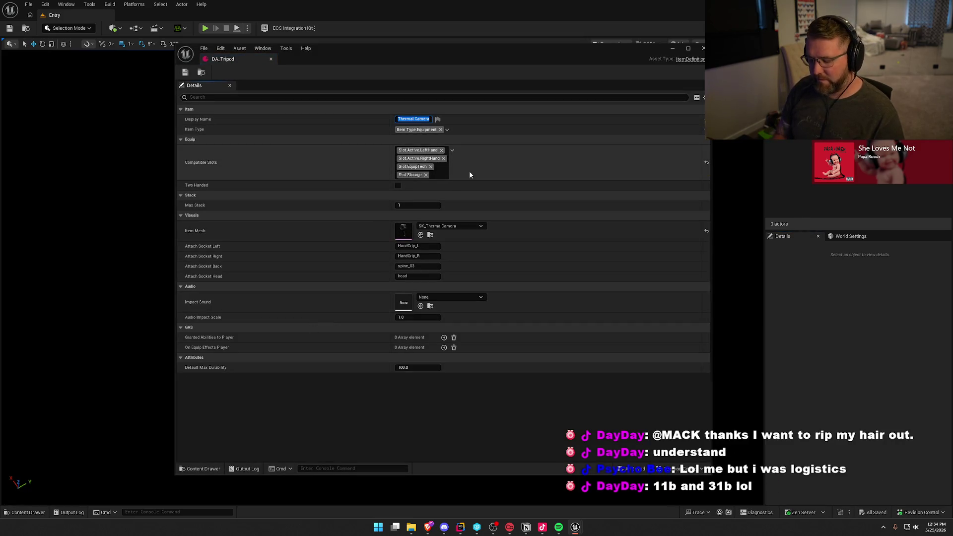
text(Tripod)
key(Return)
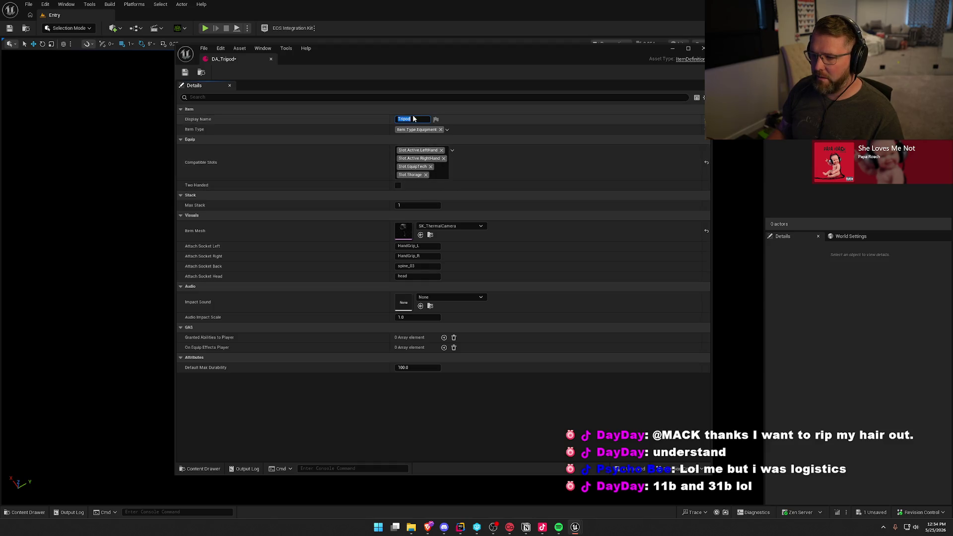
click(460, 226)
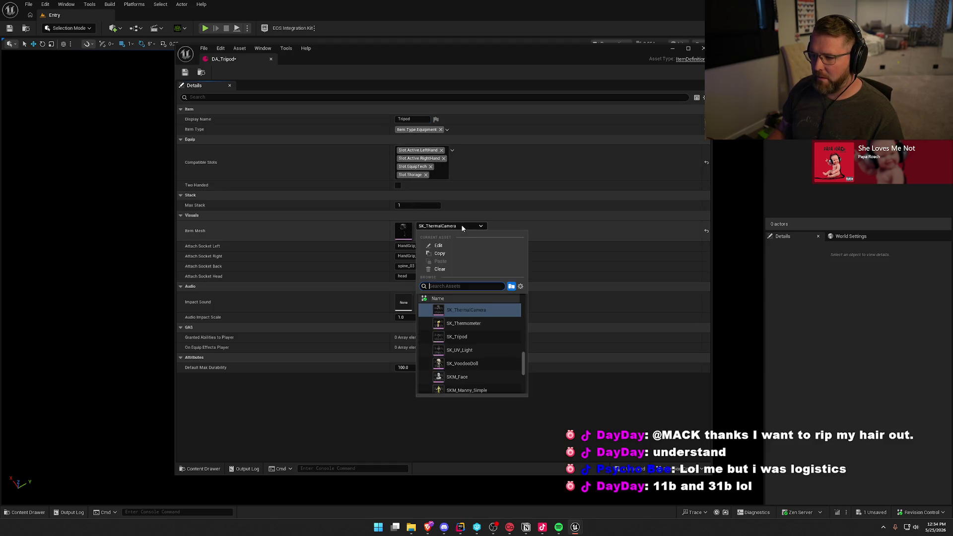
click(456, 336)
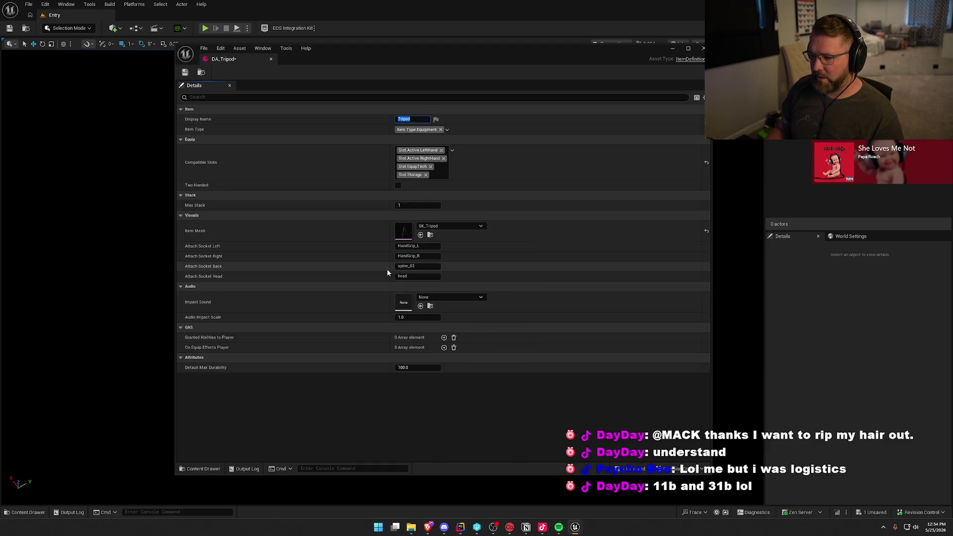
click(184, 72)
click(271, 59)
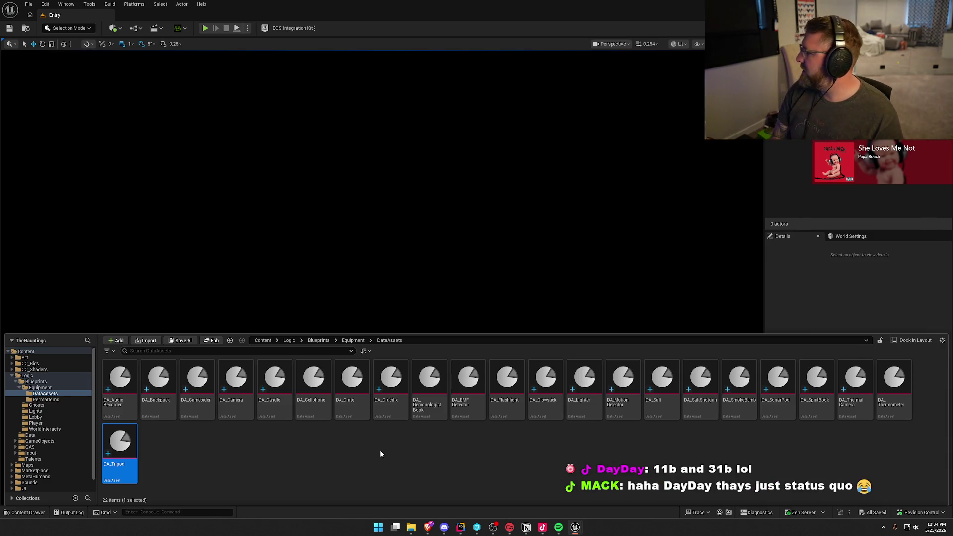
key(ctrl+d)
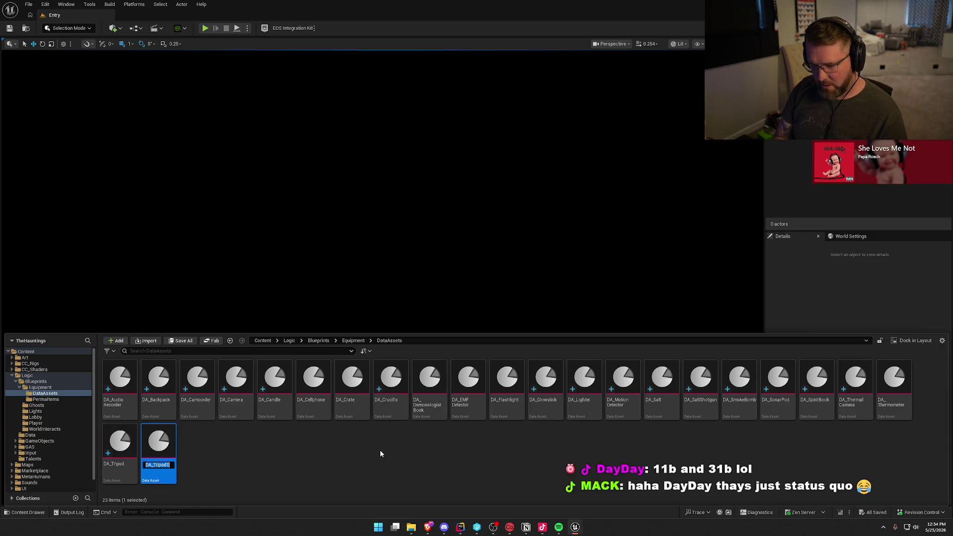
text(DA_UV)
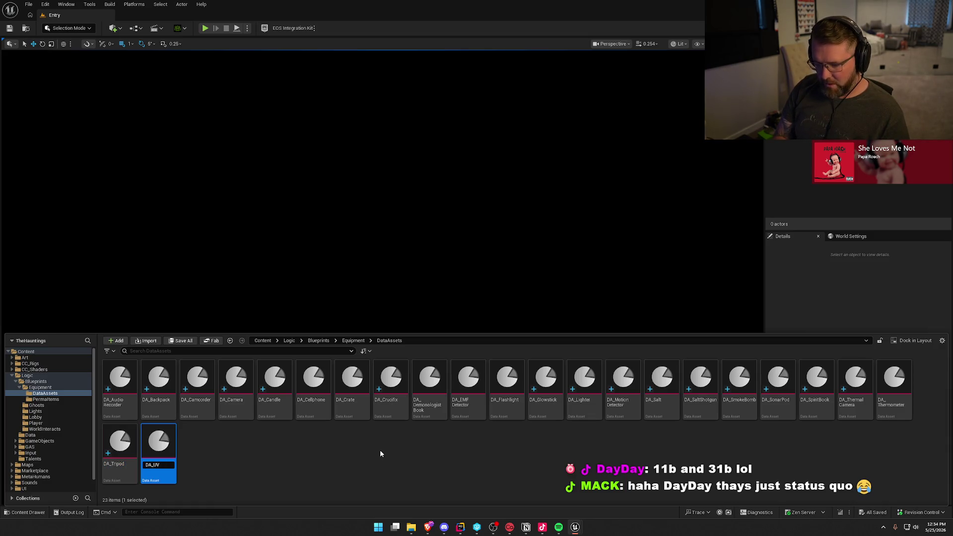
text(lashlight)
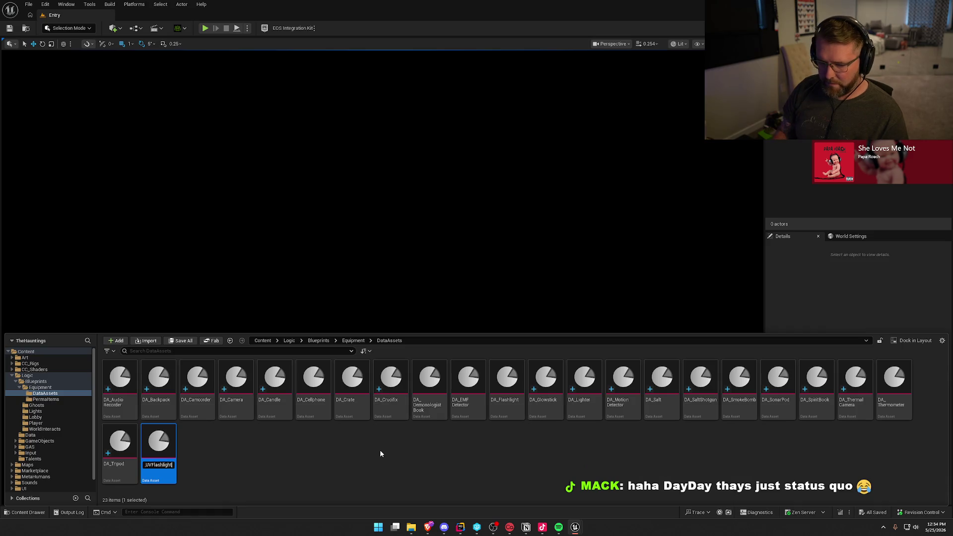
key(Return)
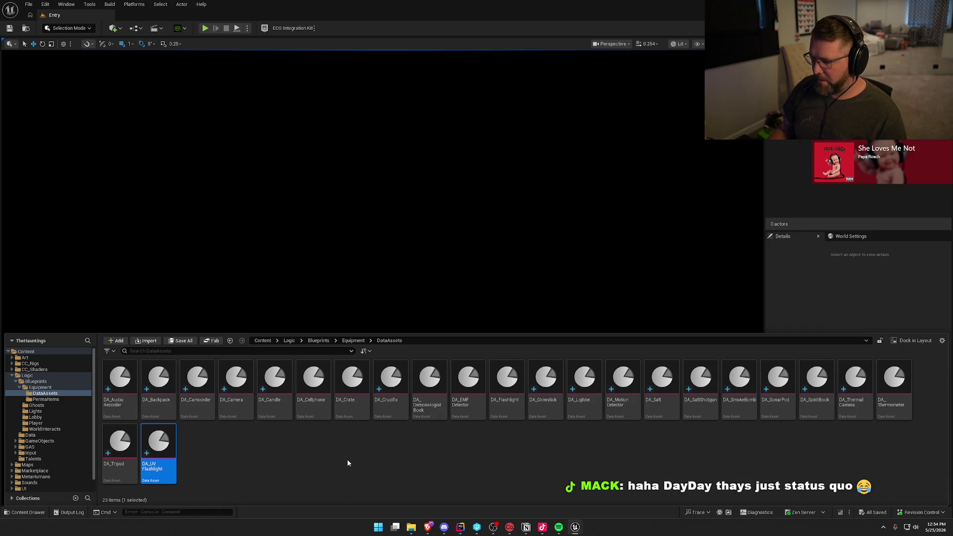
double_click(159, 447)
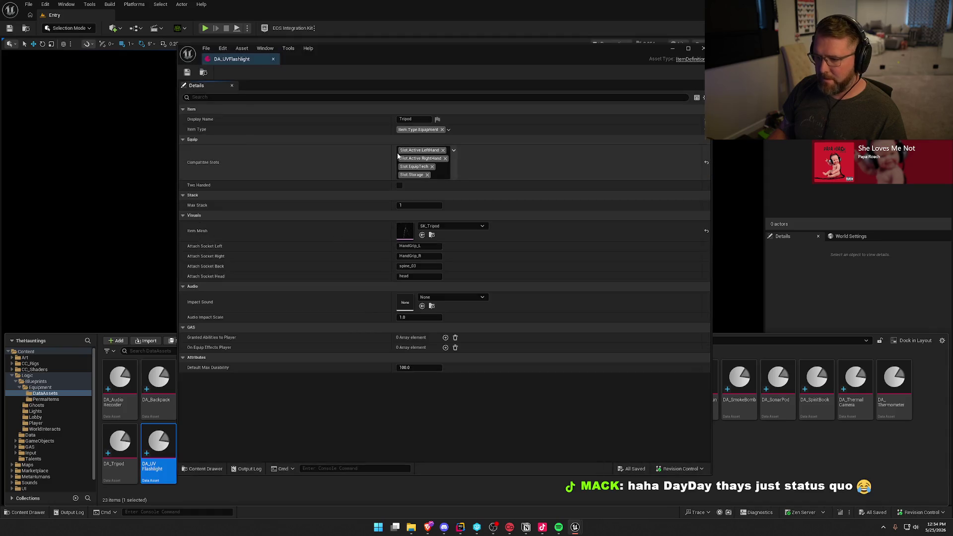
text(UV F)
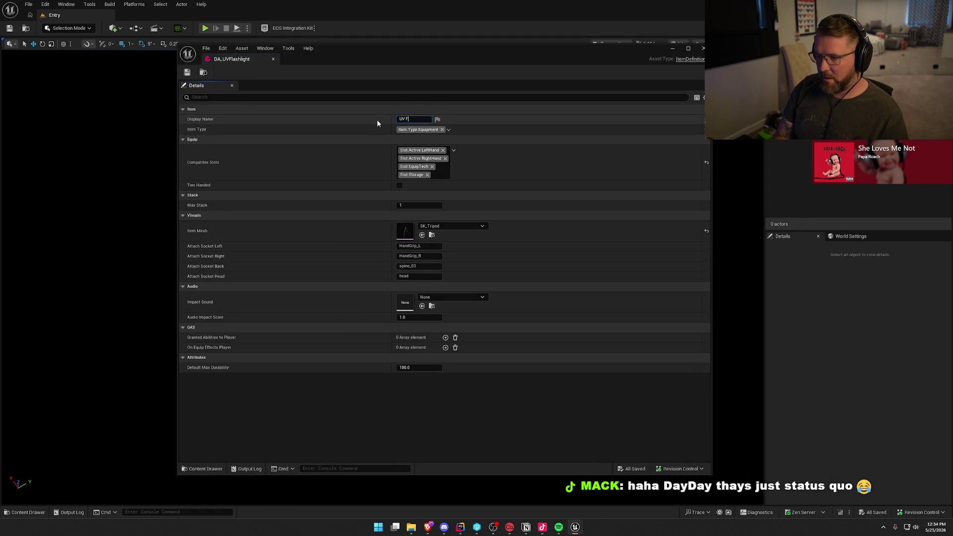
text(lashlight)
key(Return)
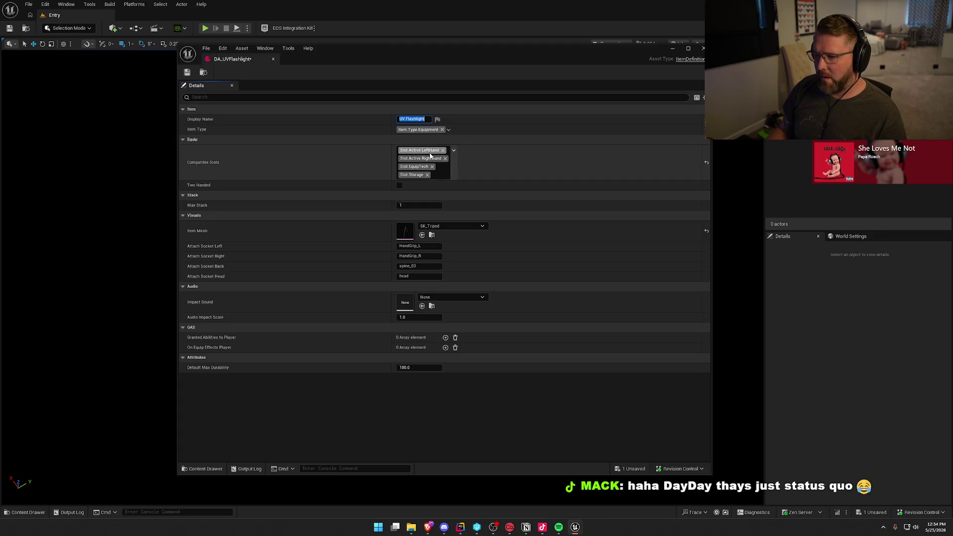
click(447, 226)
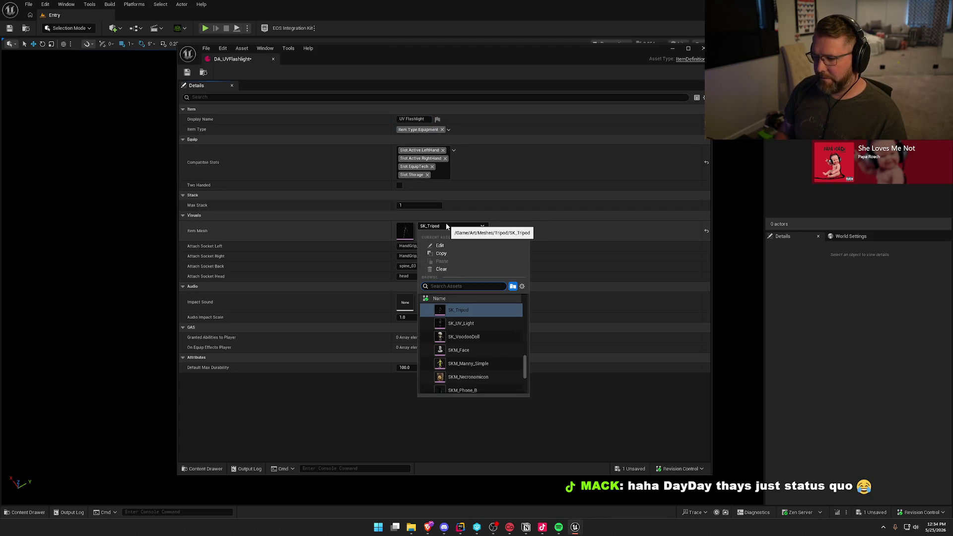
click(466, 324)
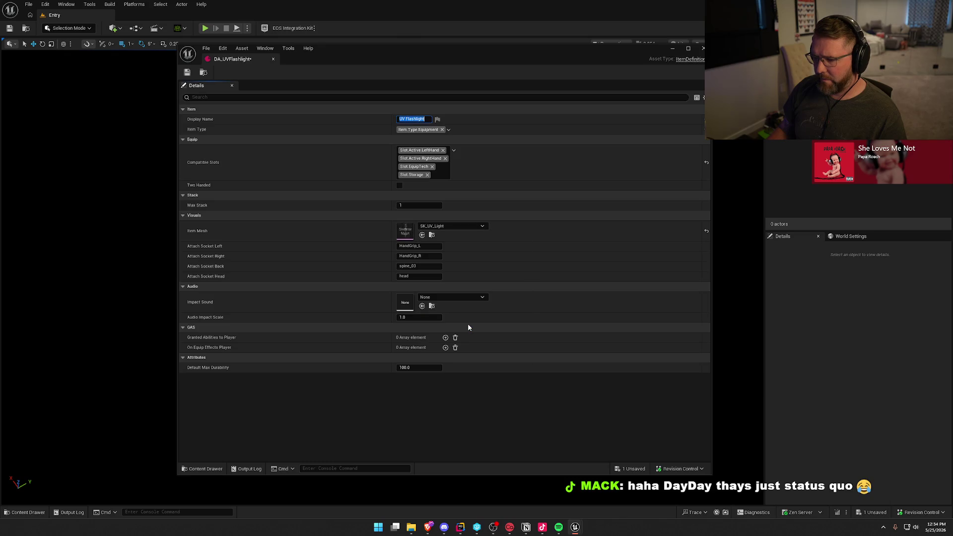
click(187, 72)
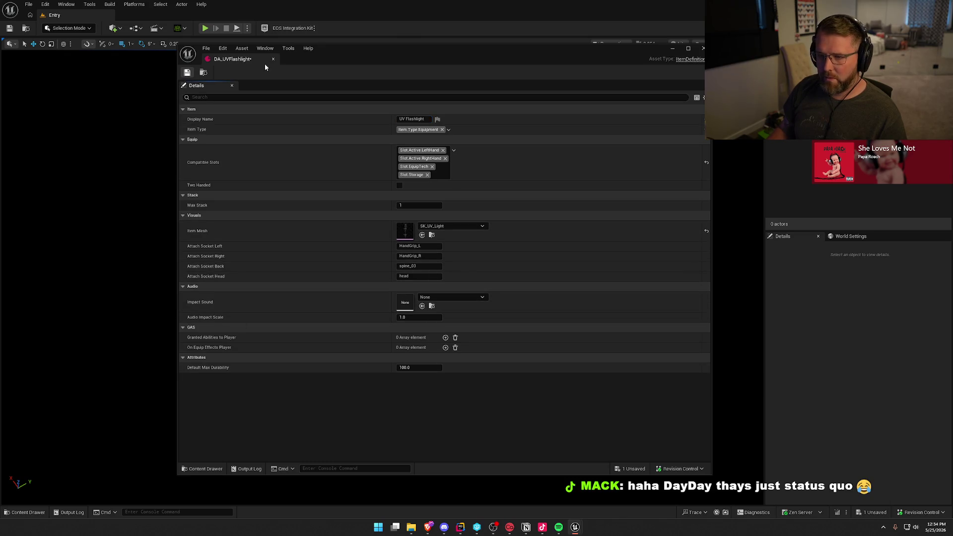
click(273, 58)
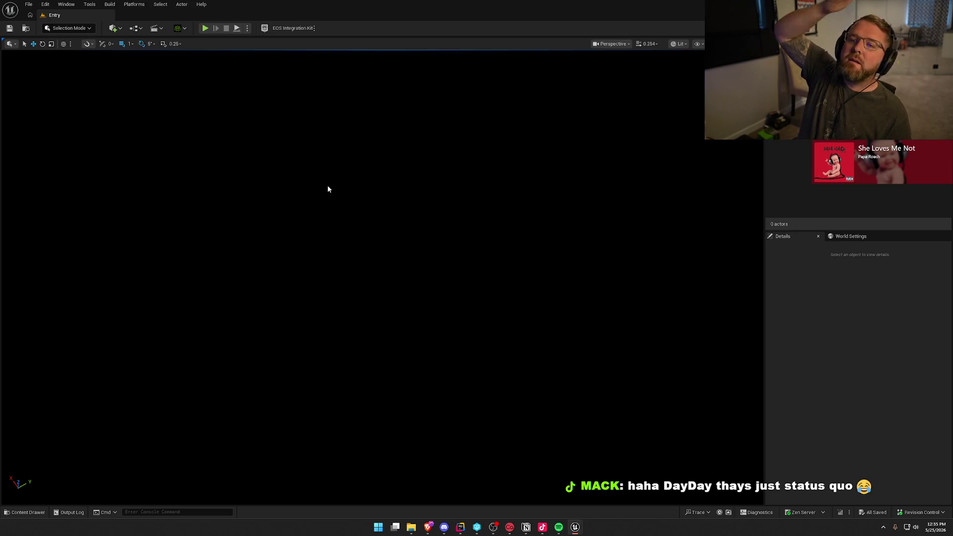
key(ctrl+space)
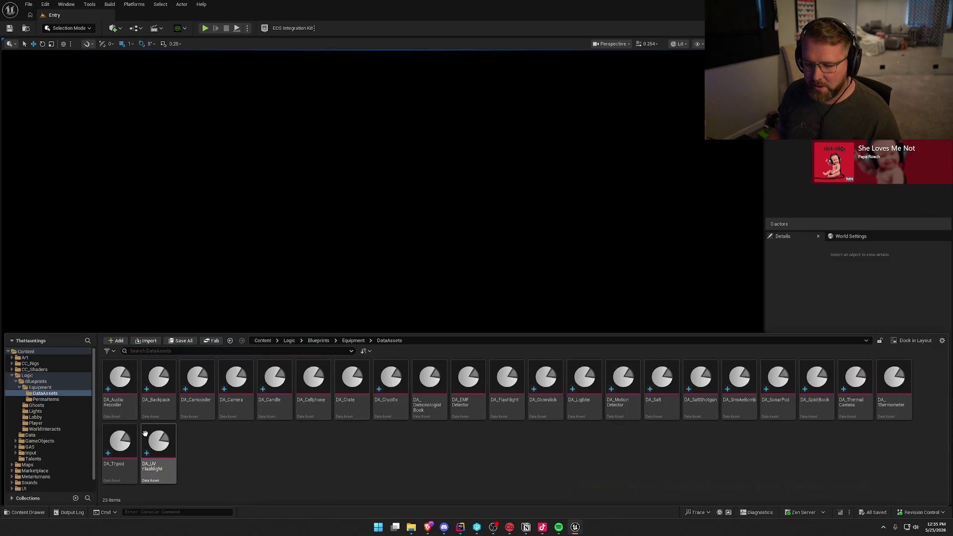
- Duplicate DA_UV_Flashlight as a new asset named DA_SpiritBox
click(145, 435)
key(ctrl+d)
text(DA_)
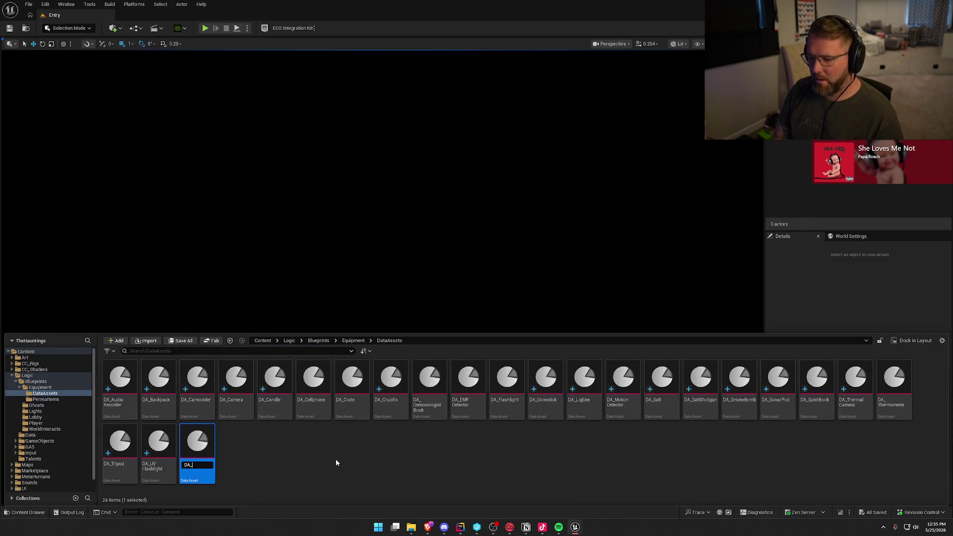
text(Spi)
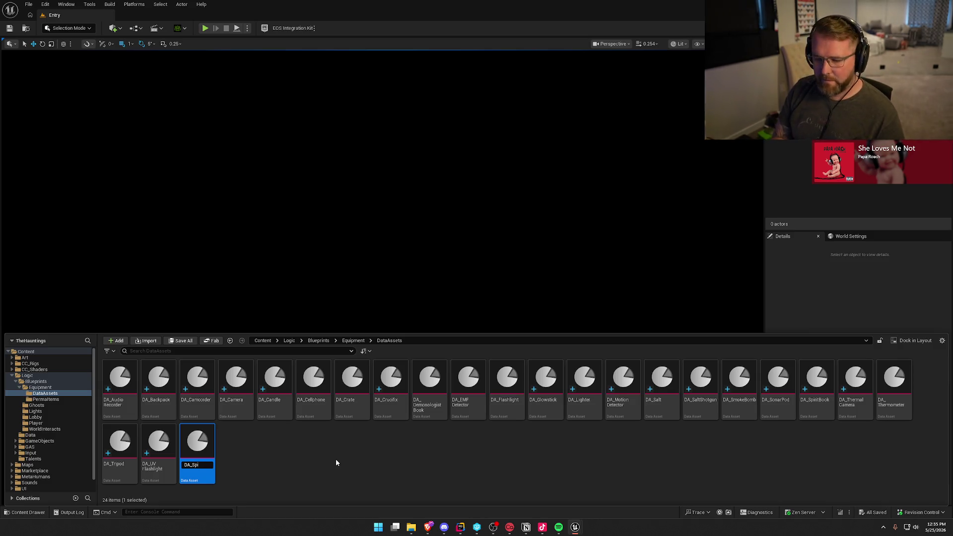
text(ritBox)
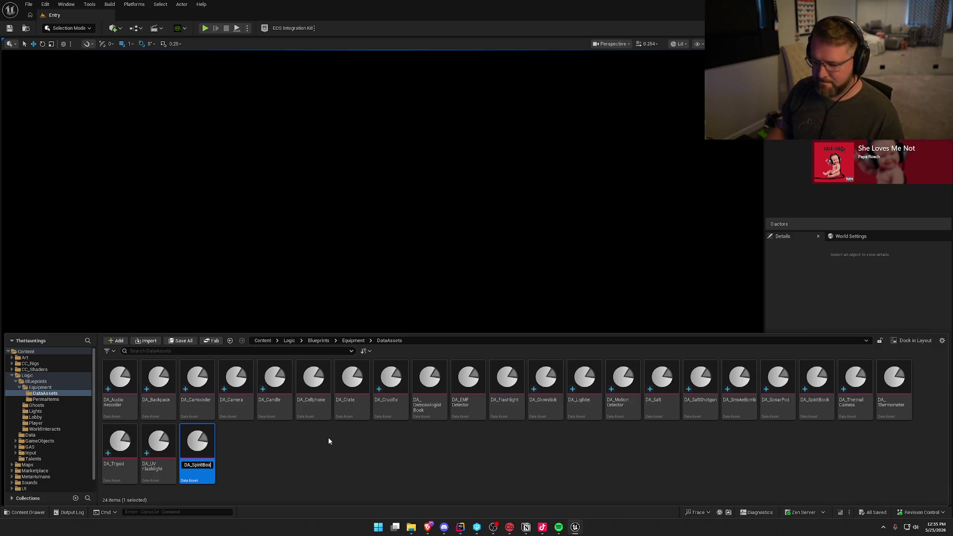
key(Return)
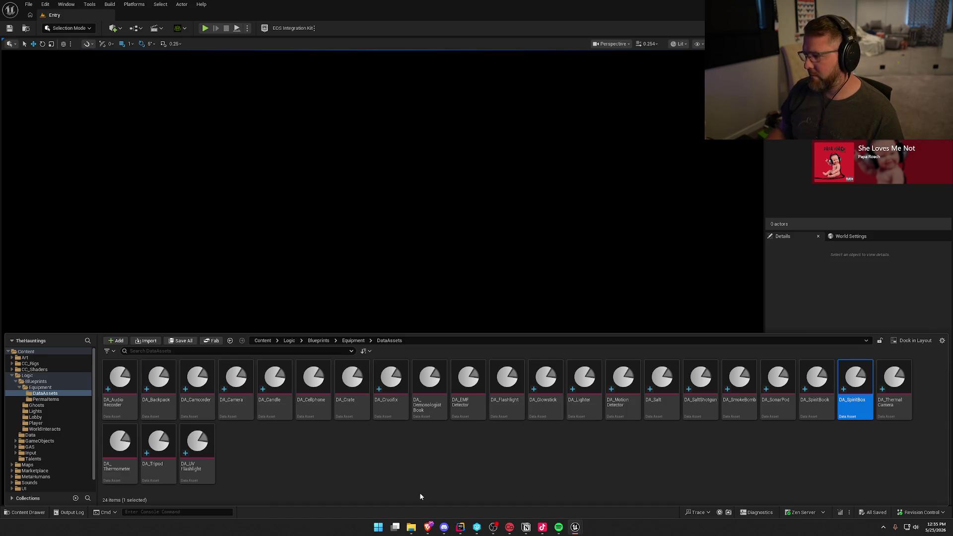
- Give DA_SpiritBox display name Spirit Box and mesh SK_SpiritBox, then save and close it
double_click(855, 388)
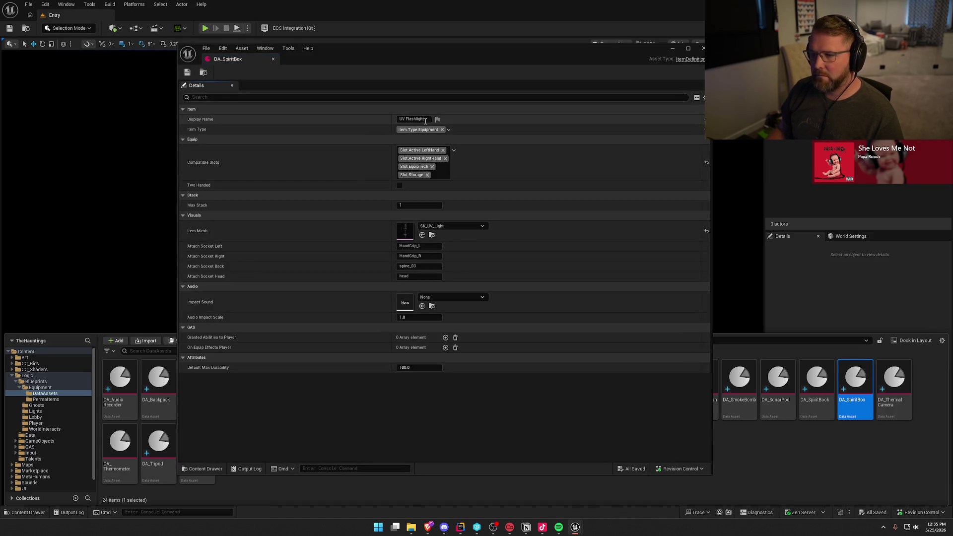
click(414, 119)
text(Spiri)
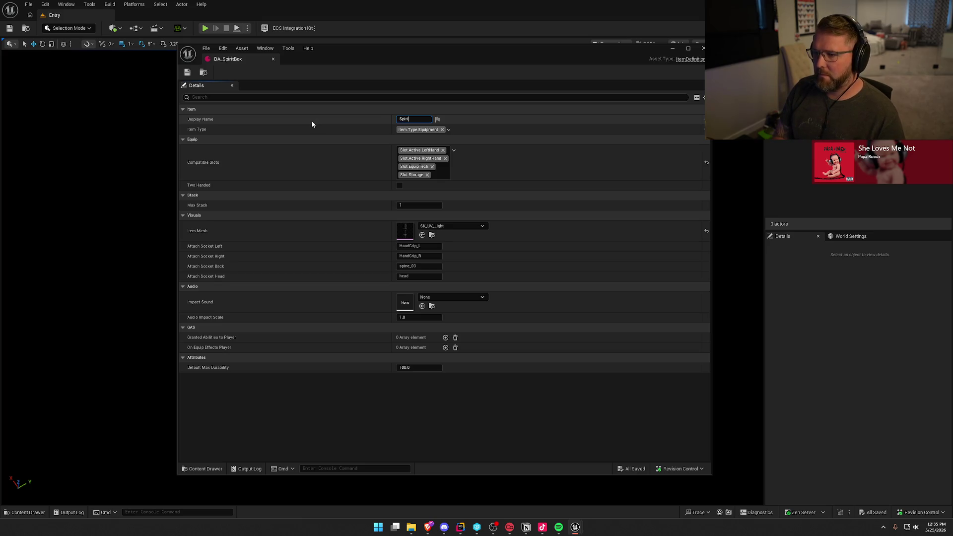
text(t Box)
key(Return)
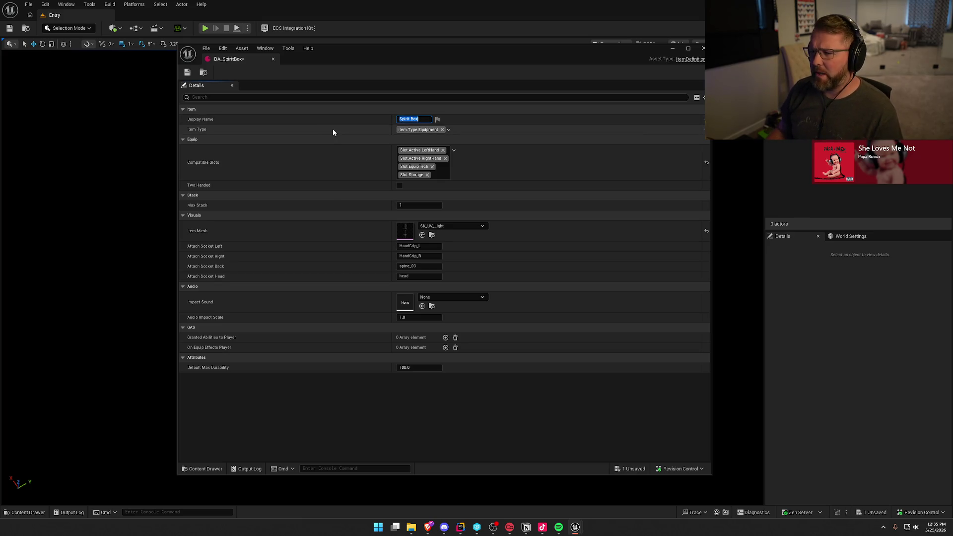
click(474, 226)
text(spir)
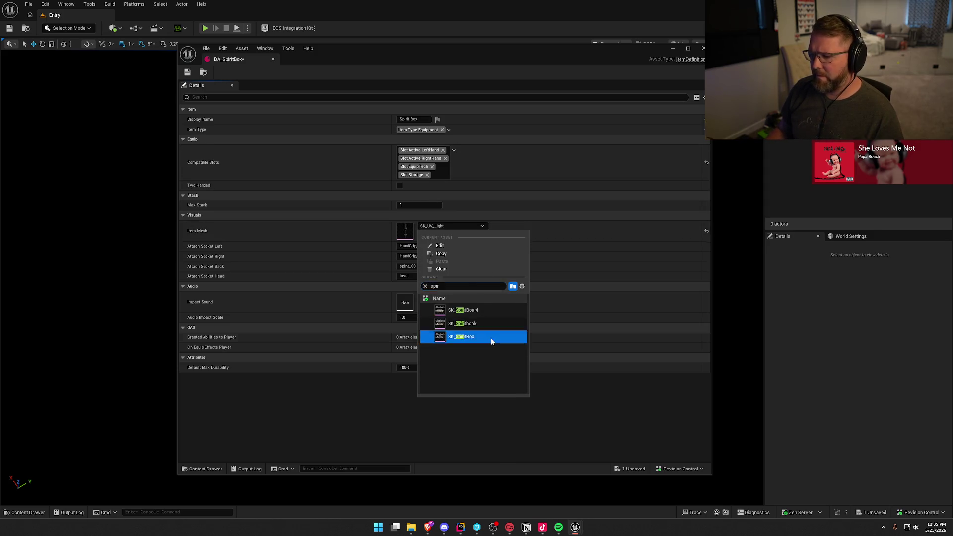
click(491, 337)
click(187, 72)
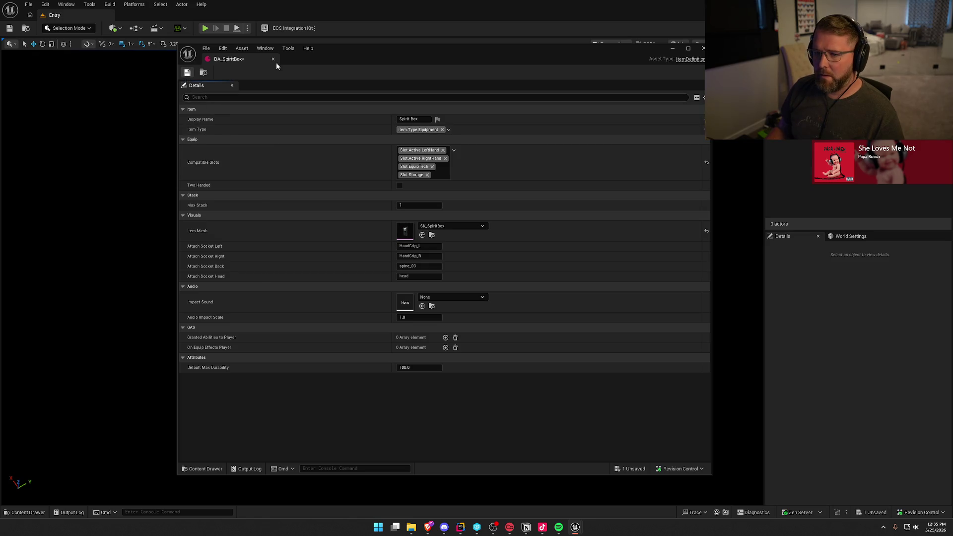
click(273, 59)
key(ctrl+space)
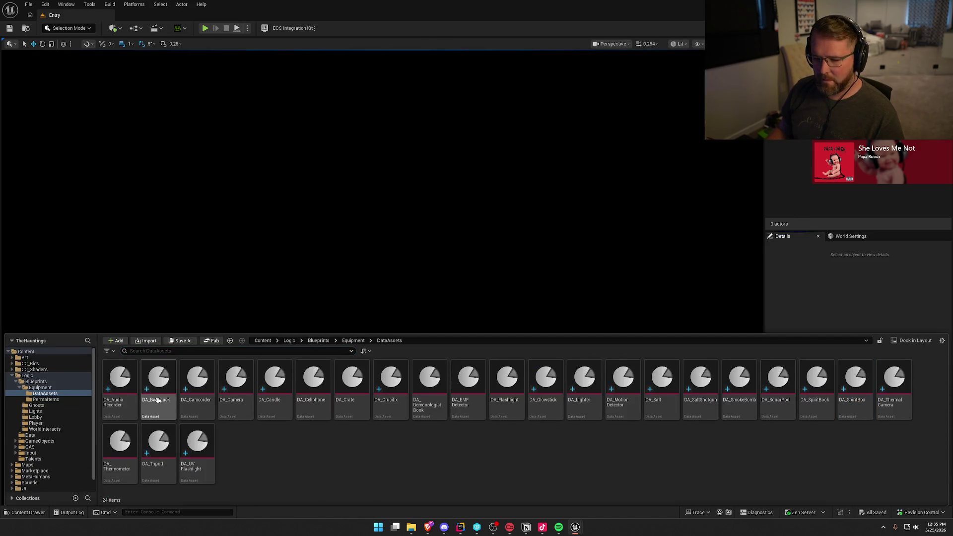
- Clear the asset selection and open the create-new menu on empty DataAssets space
click(119, 382)
shift+click(197, 446)
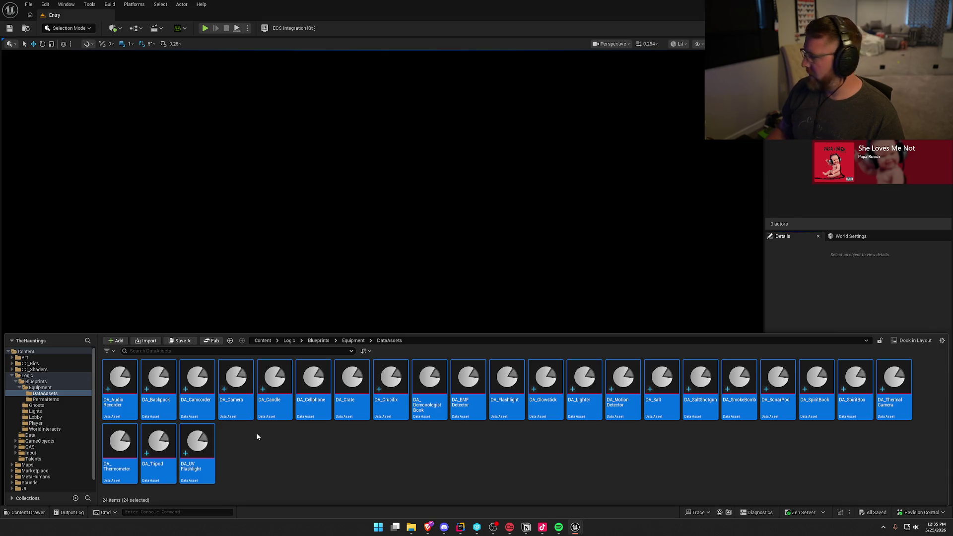
click(258, 437)
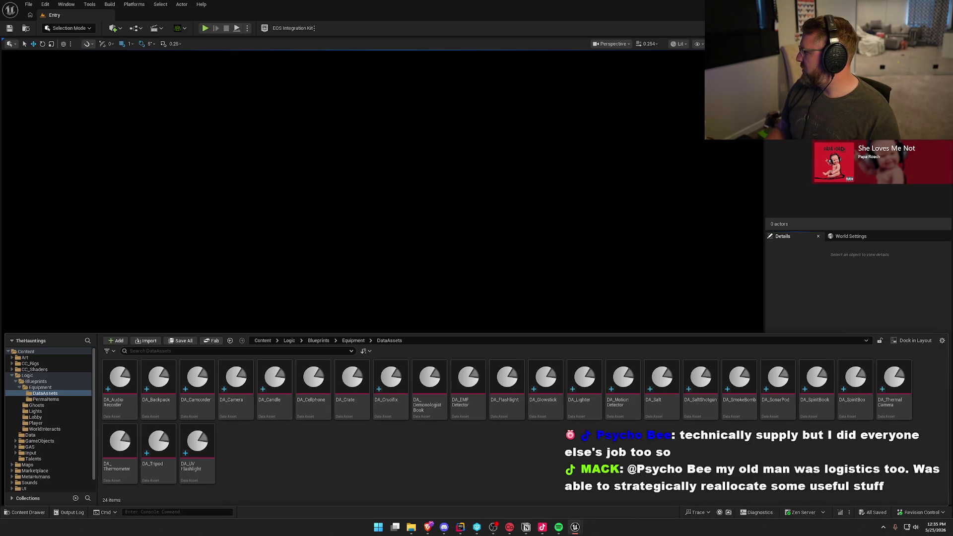
click(430, 384)
click(281, 445)
right_click(281, 445)
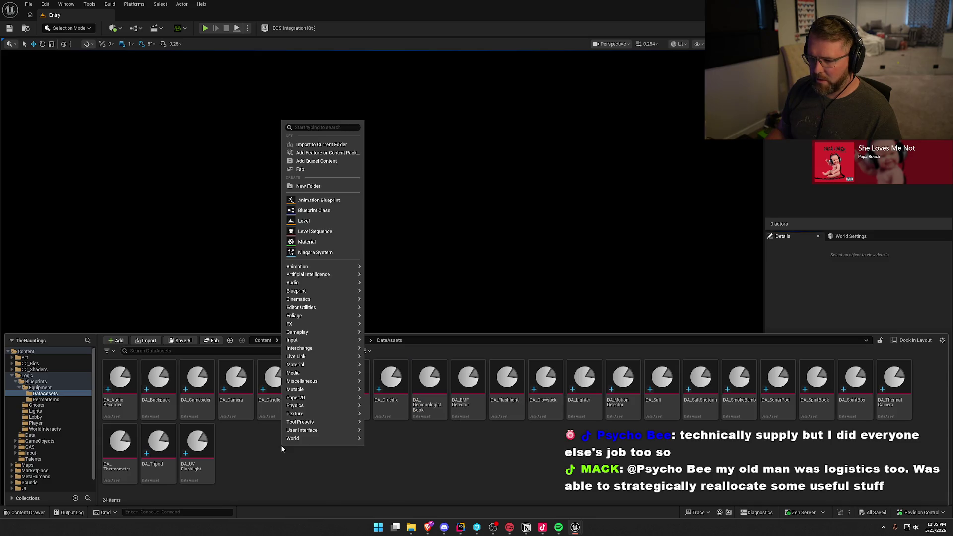
- Create a new folder named ClassItems inside DataAssets
click(306, 127)
text(Clas)
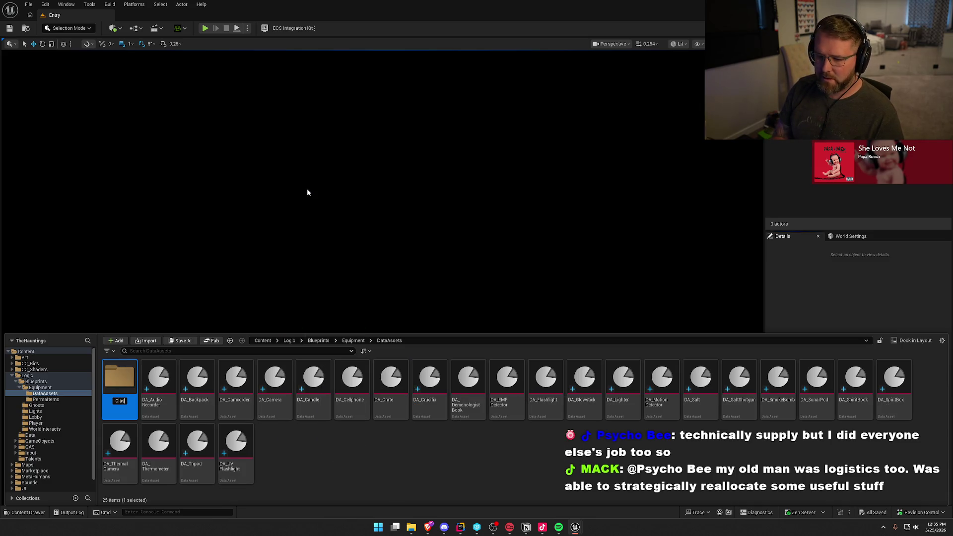
text(sItem)
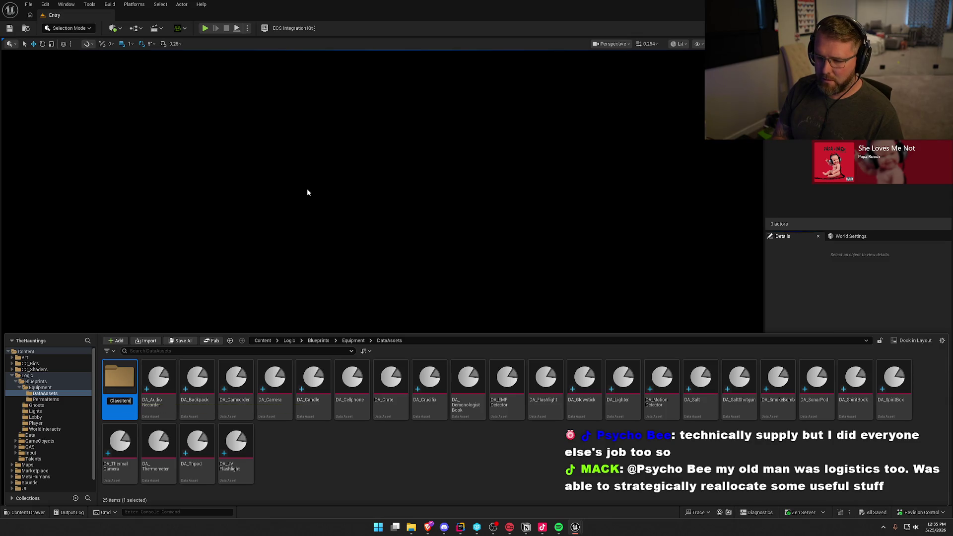
text(s)
click(392, 463)
- Move DA_Demonologist Book into ClassItems, checking it out so the move completes
click(464, 397)
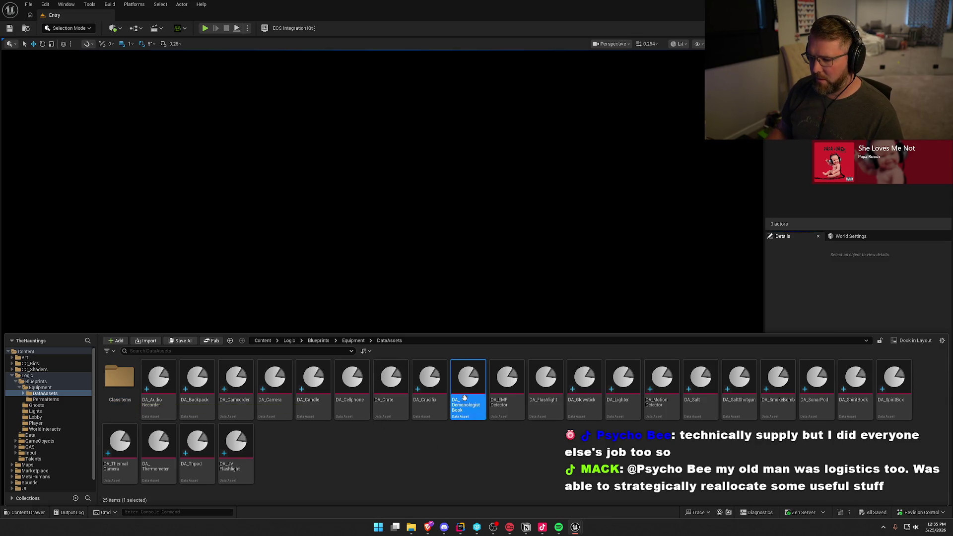
mouse_move(464, 397)
mouse_down()
mouse_move(377, 465)
mouse_move(113, 453)
mouse_move(215, 449)
mouse_move(260, 490)
mouse_move(253, 442)
mouse_move(119, 384)
mouse_up()
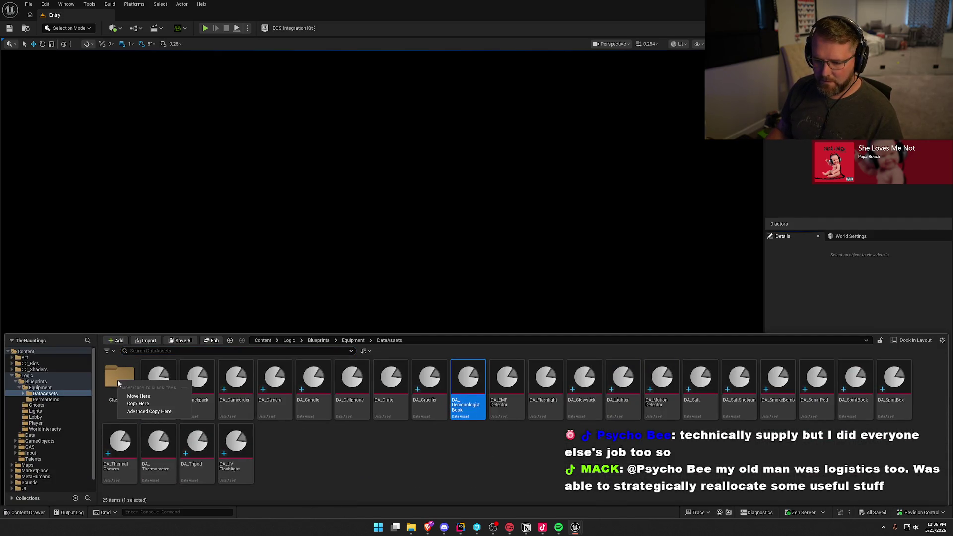
click(155, 397)
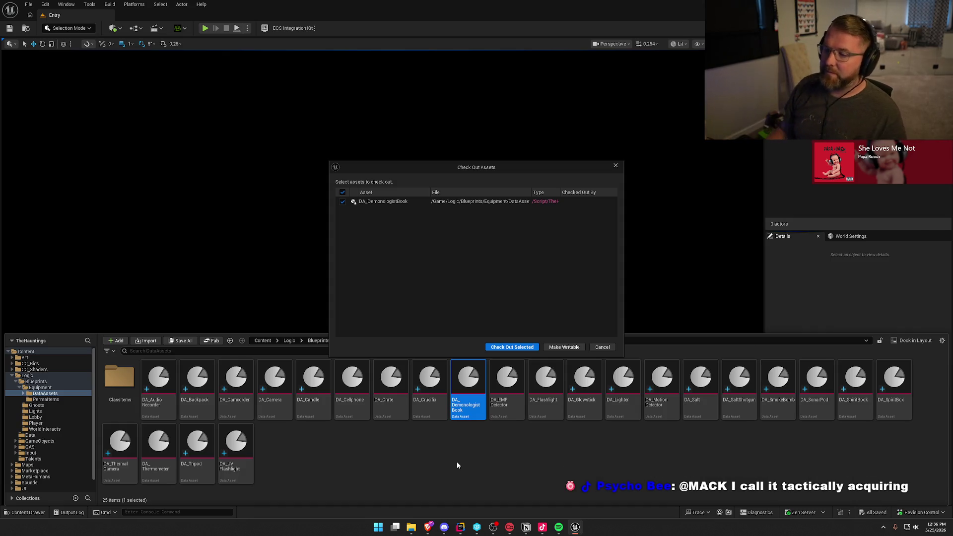
click(511, 347)
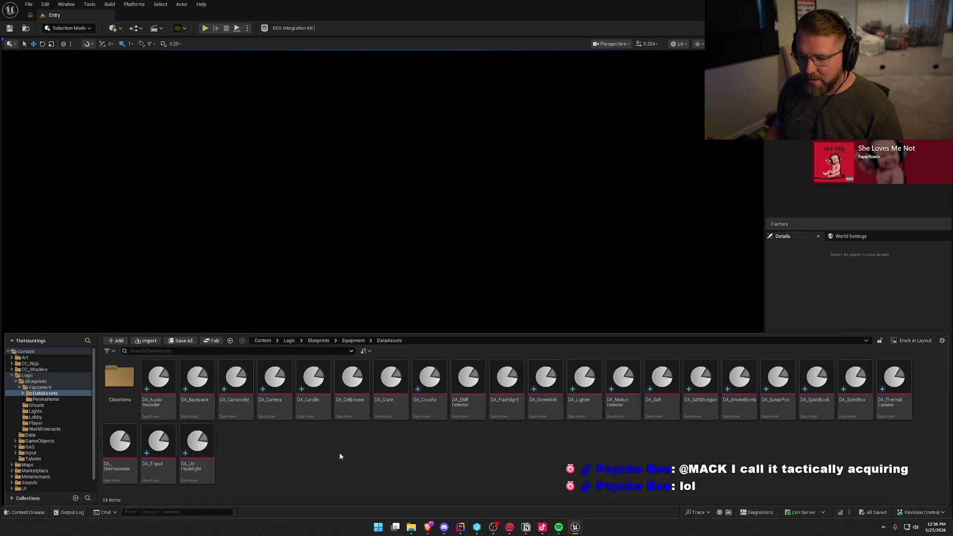
double_click(119, 378)
- Duplicate DA_DemonologistBook in ClassItems as DA_PsychicGem and open the copy
click(114, 382)
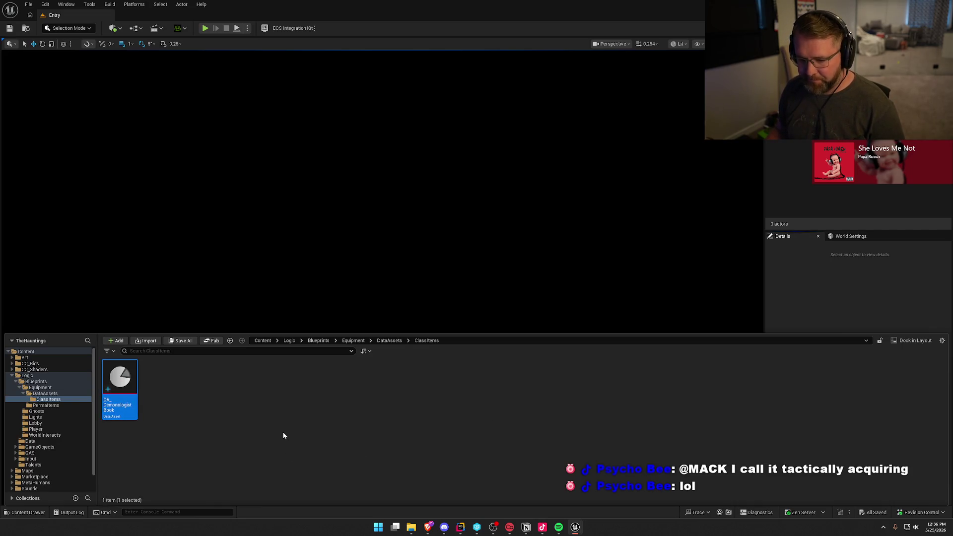
key(ctrl+d)
text(DA_Psych)
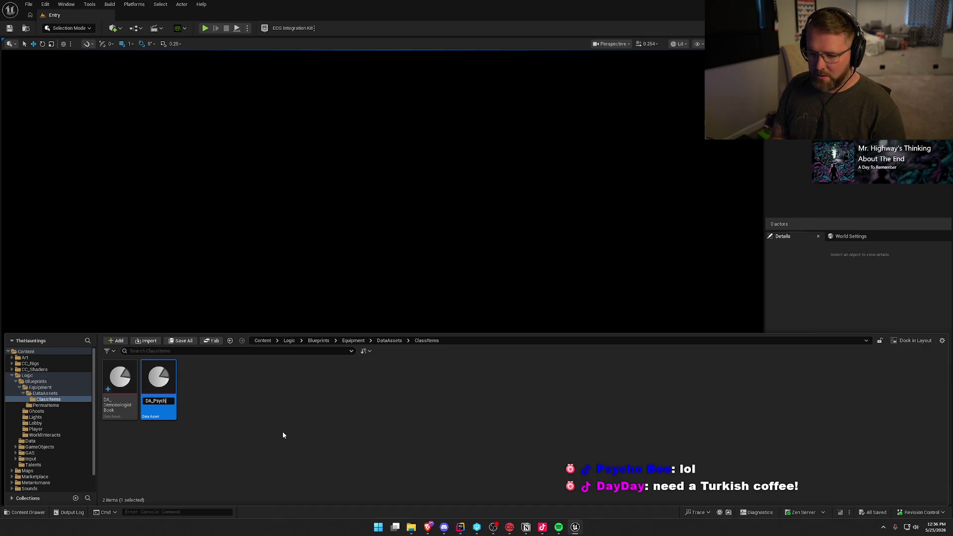
text(icGem)
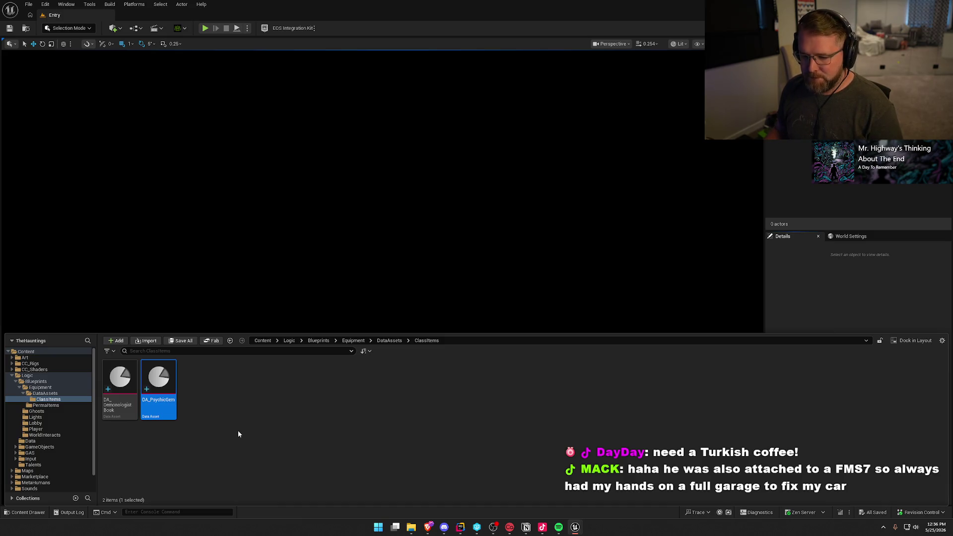
key(Return)
double_click(169, 402)
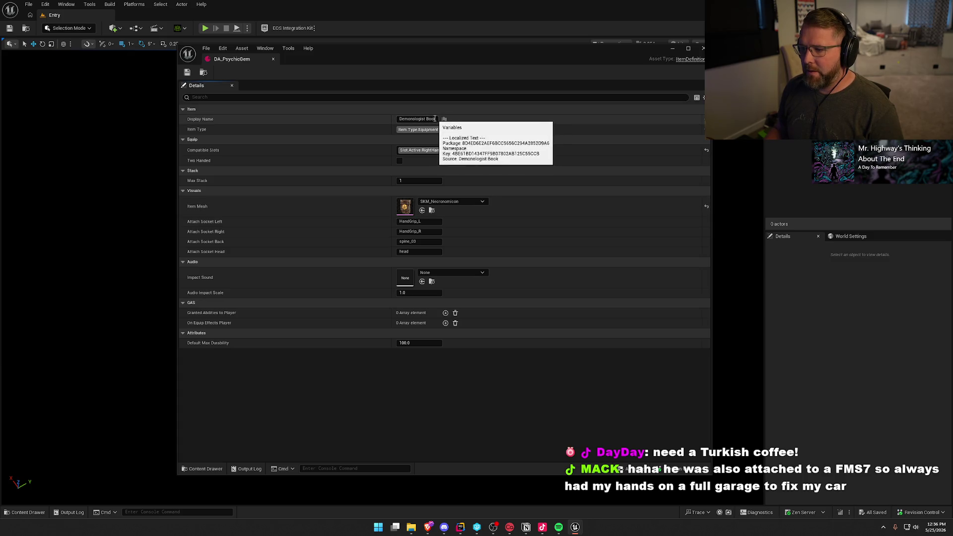
- Set DA_PsychicGem's display name to Psychic Gem
click(435, 119)
text(Psy)
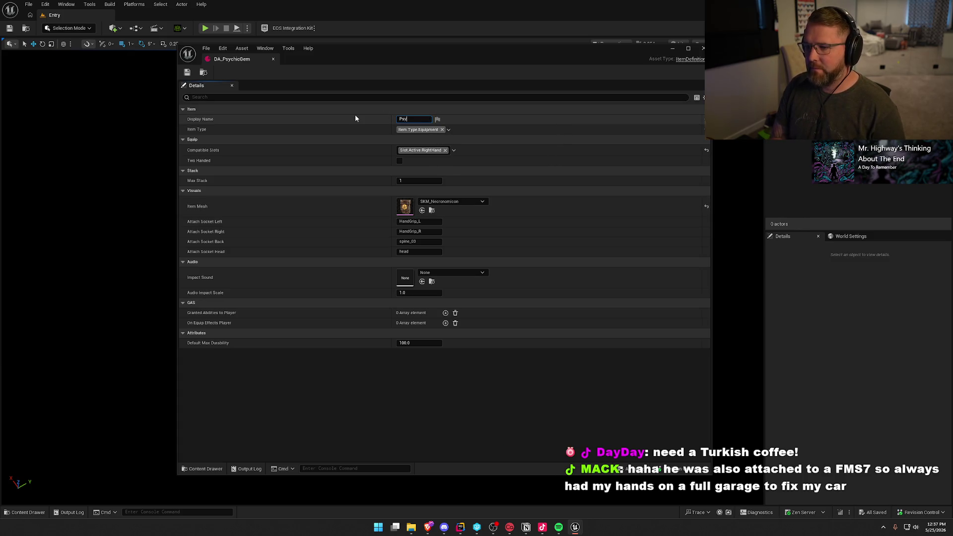
text(chic Gem)
key(Return)
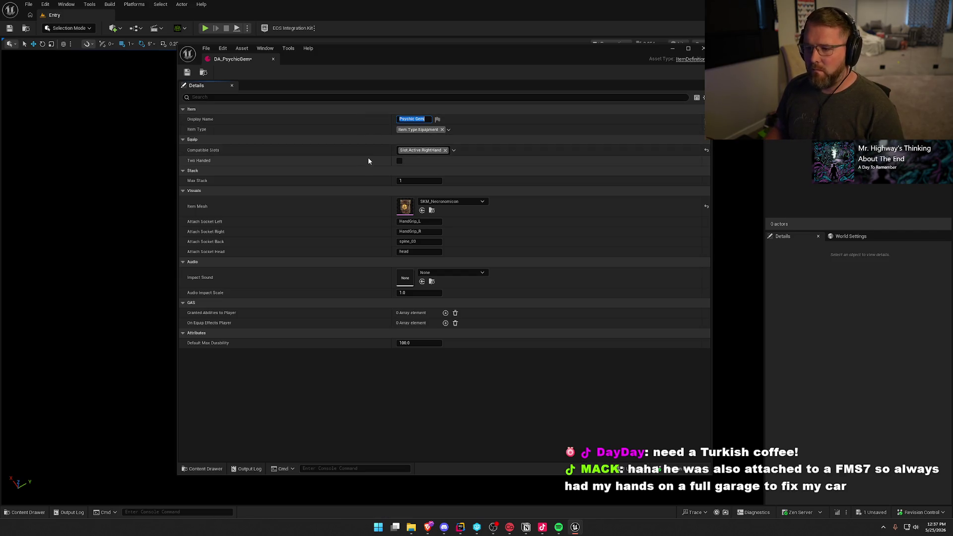
- Locate the currently assigned Necronomicon item mesh in the Content Browser
click(435, 201)
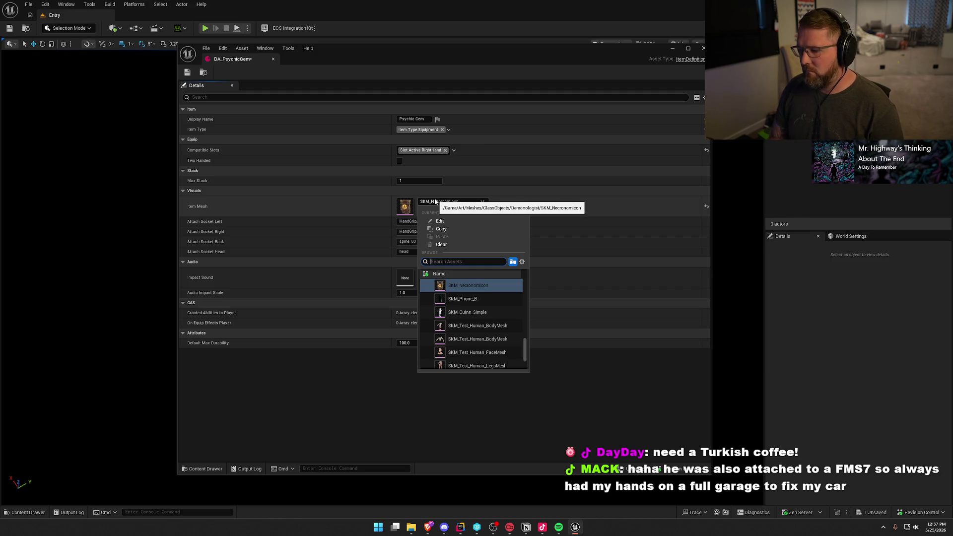
text(psy)
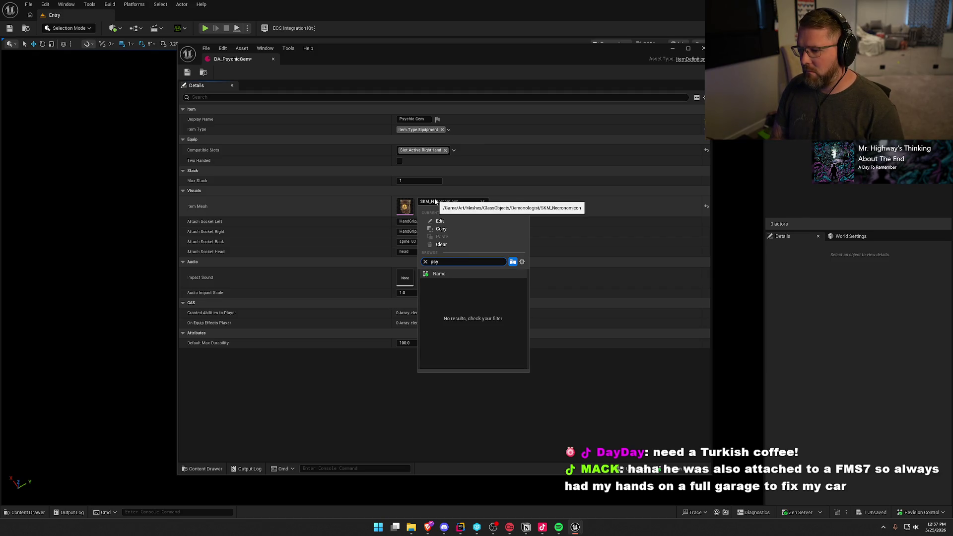
key(BackSpace)
key(BackSpace)
key(BackSpace)
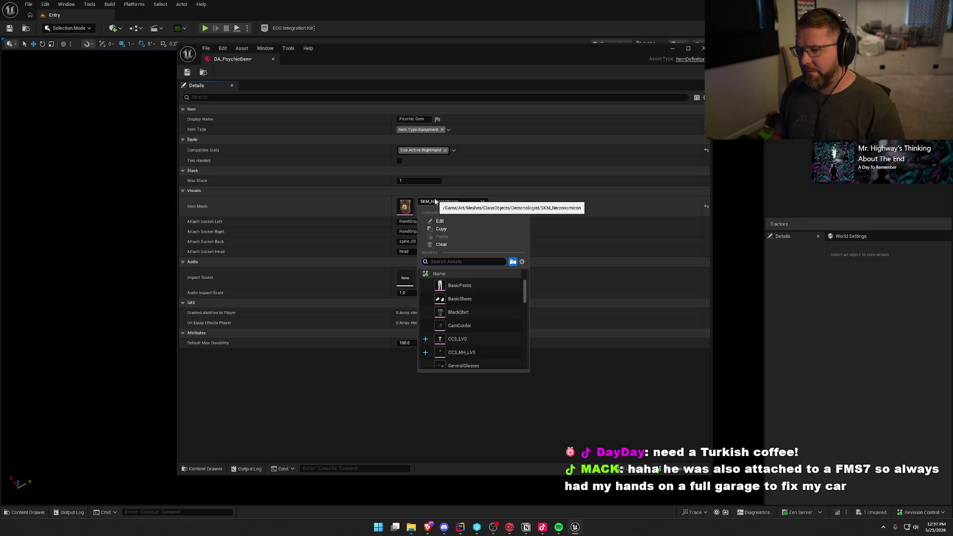
click(360, 213)
click(431, 211)
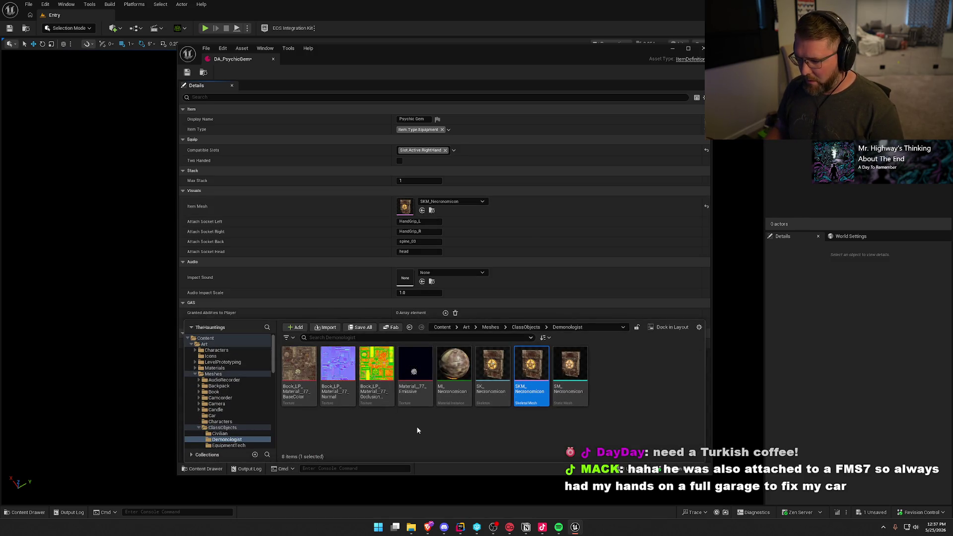
- Find the Stone static mesh in ClassObjects > Psychic and choose Convert to Skeletal Mesh
scroll(238, 443, down, 1)
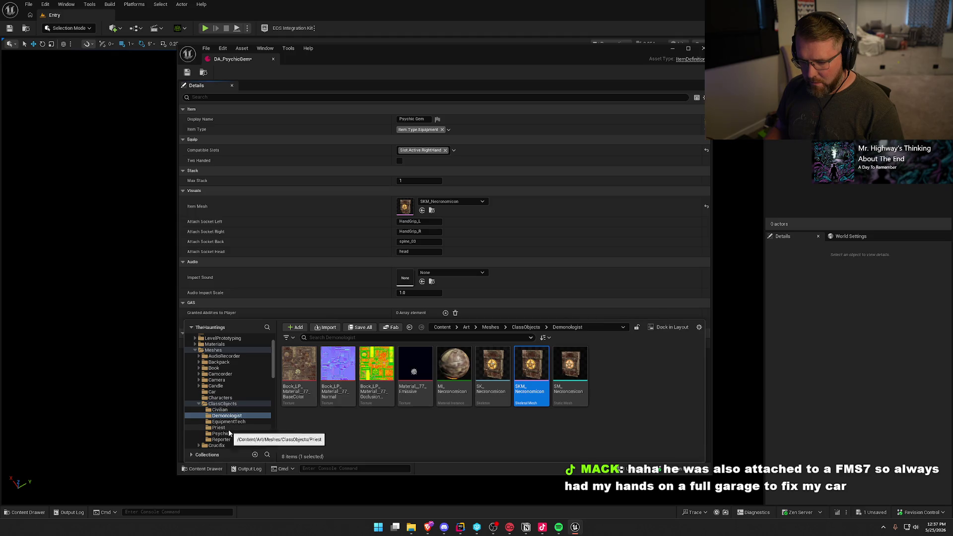
click(230, 435)
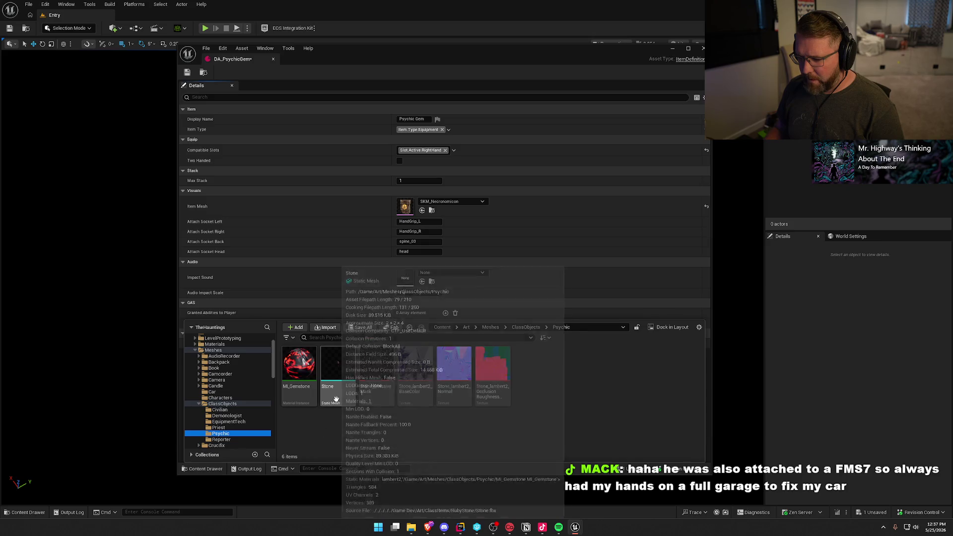
click(225, 417)
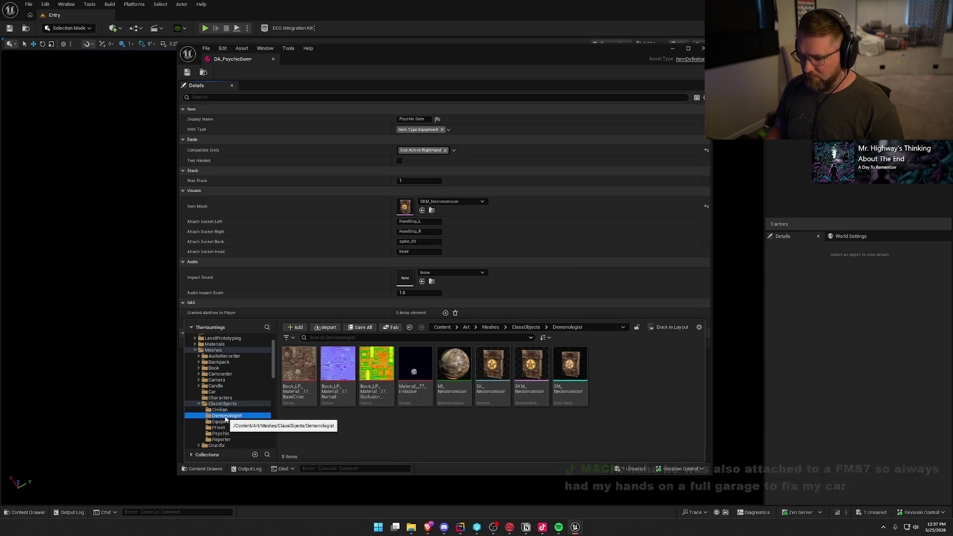
click(228, 422)
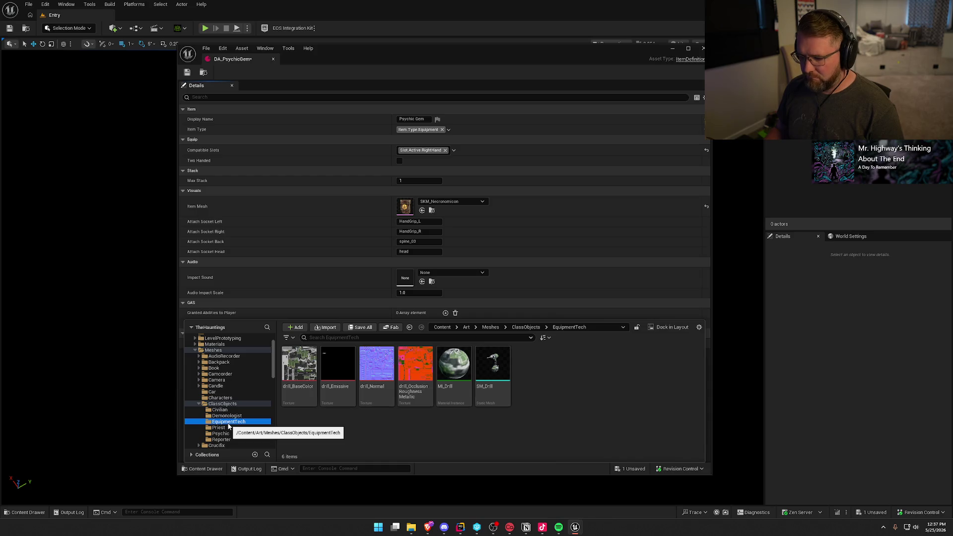
click(231, 428)
scroll(498, 409, down, 1)
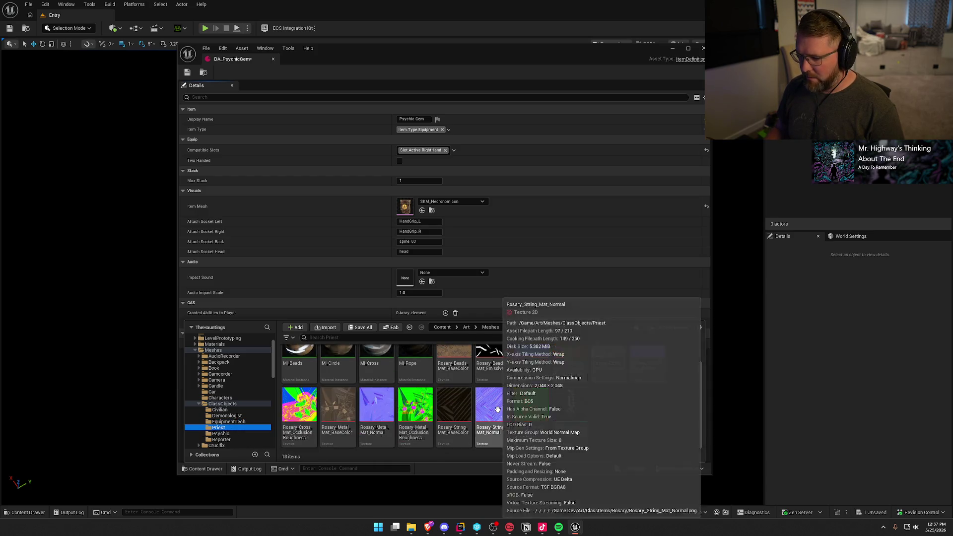
click(231, 435)
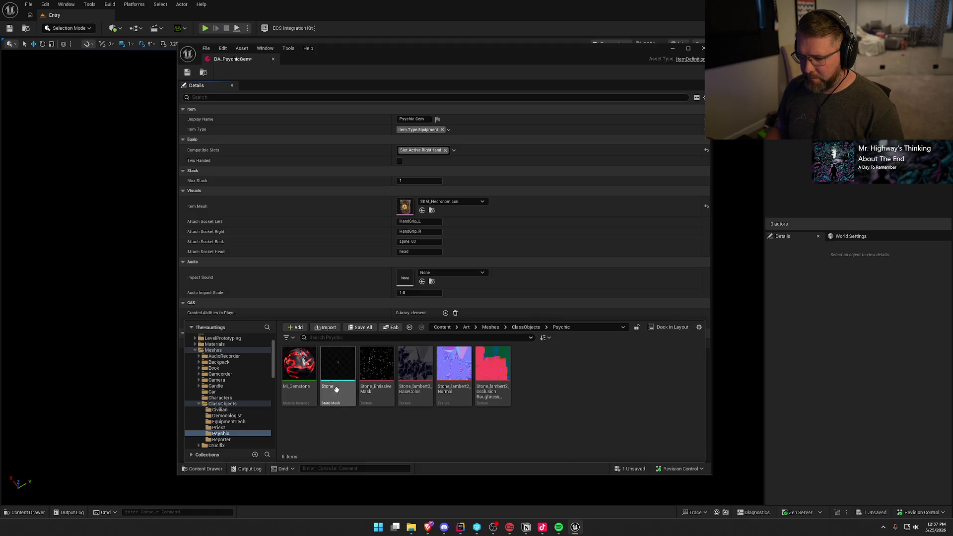
click(336, 389)
right_click(336, 389)
click(387, 83)
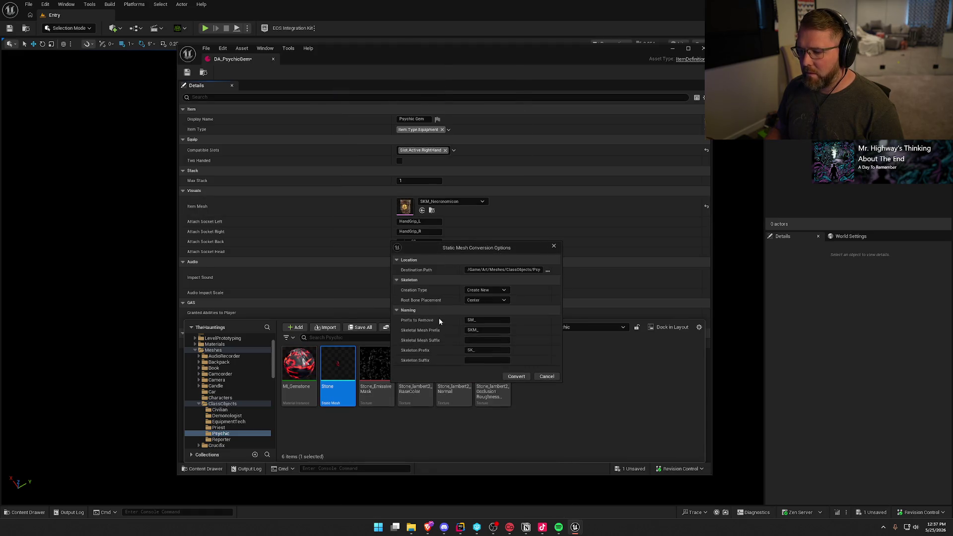
- Set the Stone conversion to Use Existing Skeleton with SK_Necronomicon
click(505, 291)
click(507, 304)
click(519, 302)
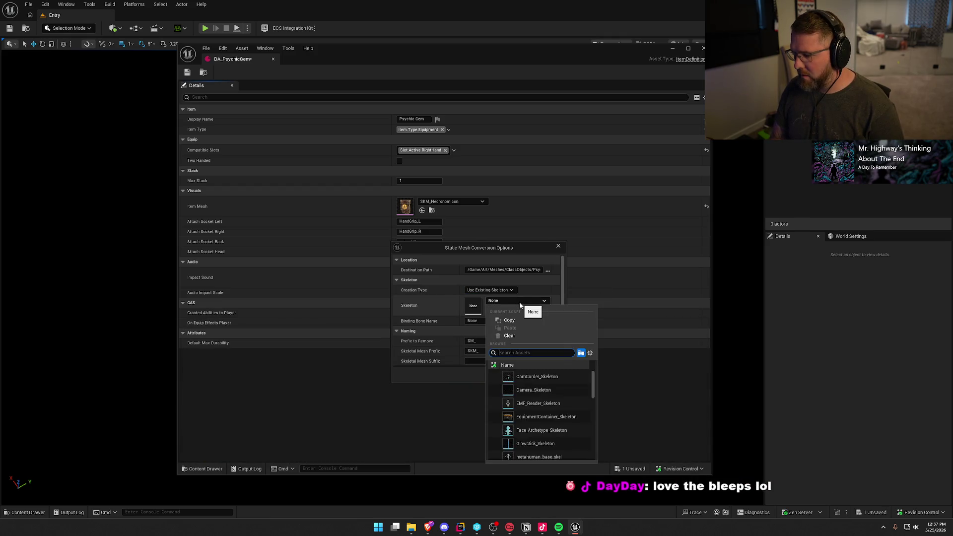
text(nec)
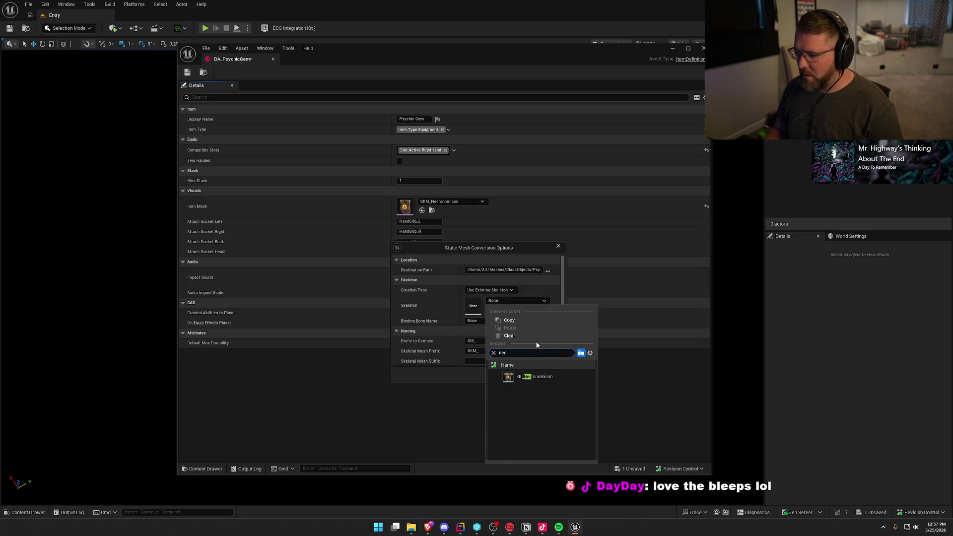
click(531, 377)
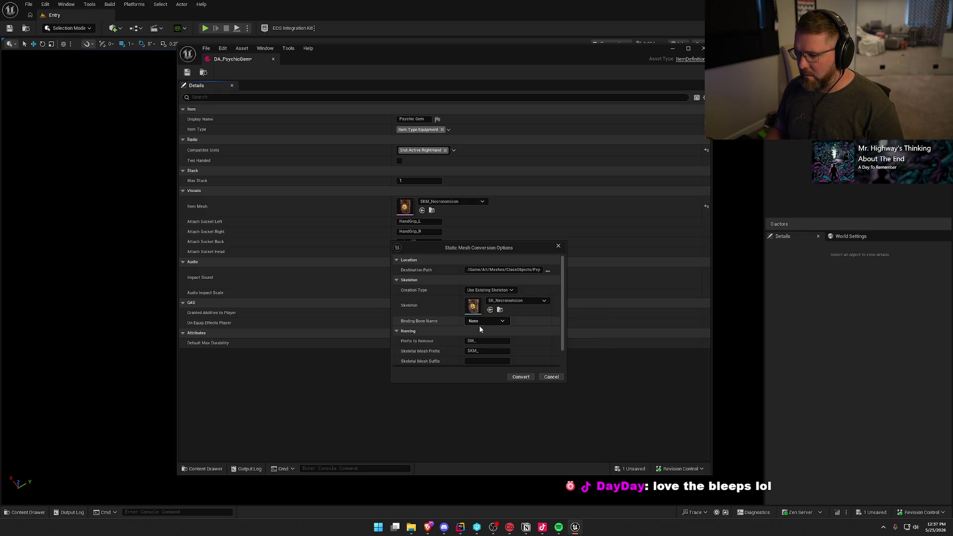
- Convert Stone into the SKM_Stone skeletal mesh, assign it as the Item Mesh, and preview it
click(522, 377)
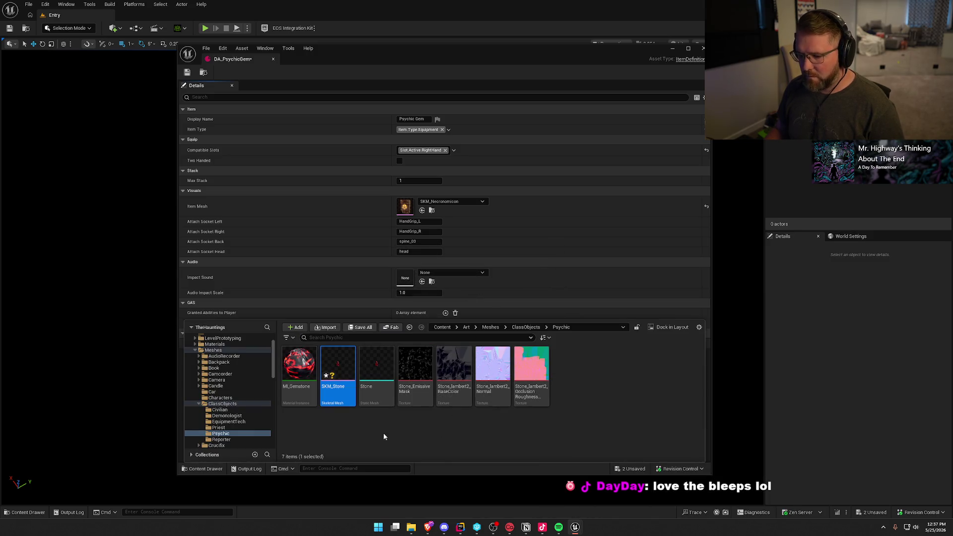
mouse_move(337, 372)
mouse_down()
mouse_move(368, 271)
mouse_move(404, 211)
mouse_up()
double_click(408, 207)
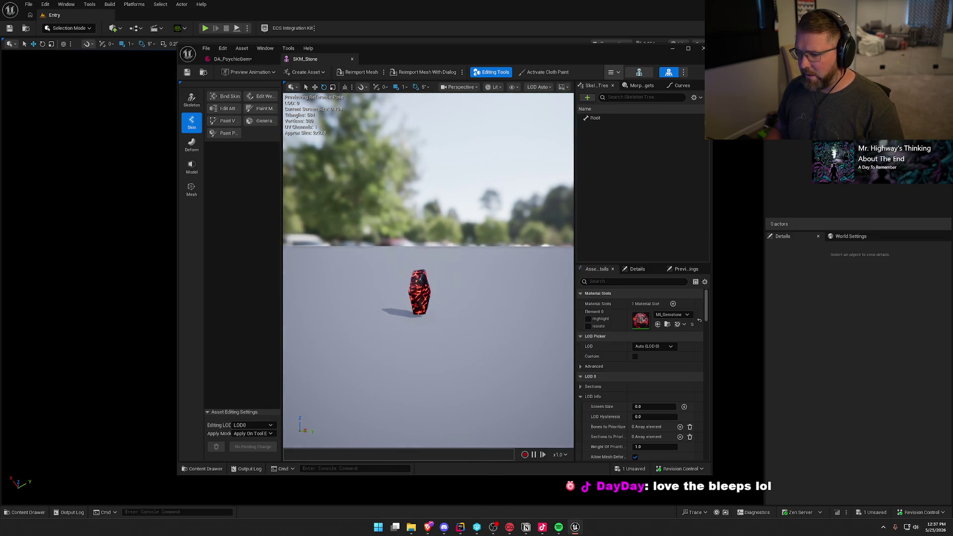
key(f)
drag(472, 304, 472, 304)
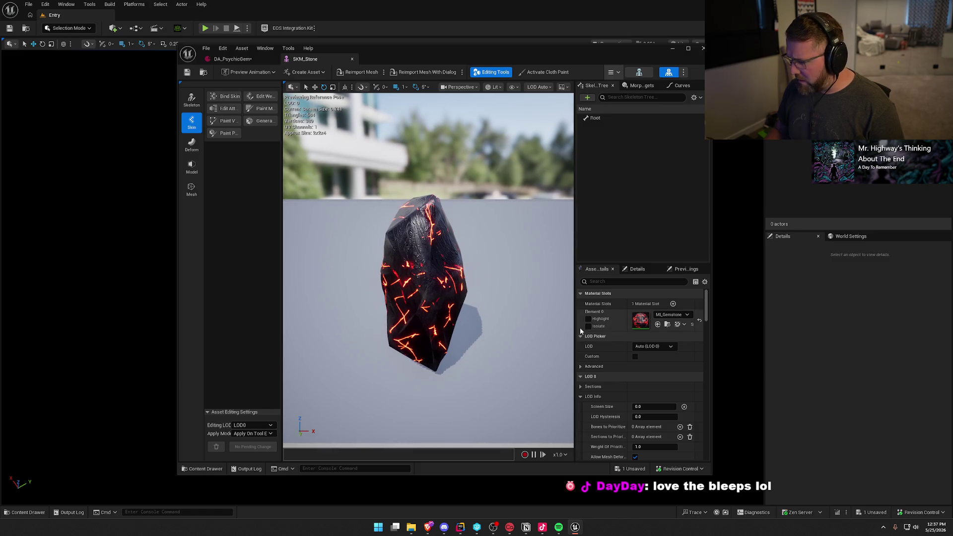
- Inspect the gem material's scalar, texture and EmissiveColor parameters, then close the Psychic Gem asset
double_click(644, 322)
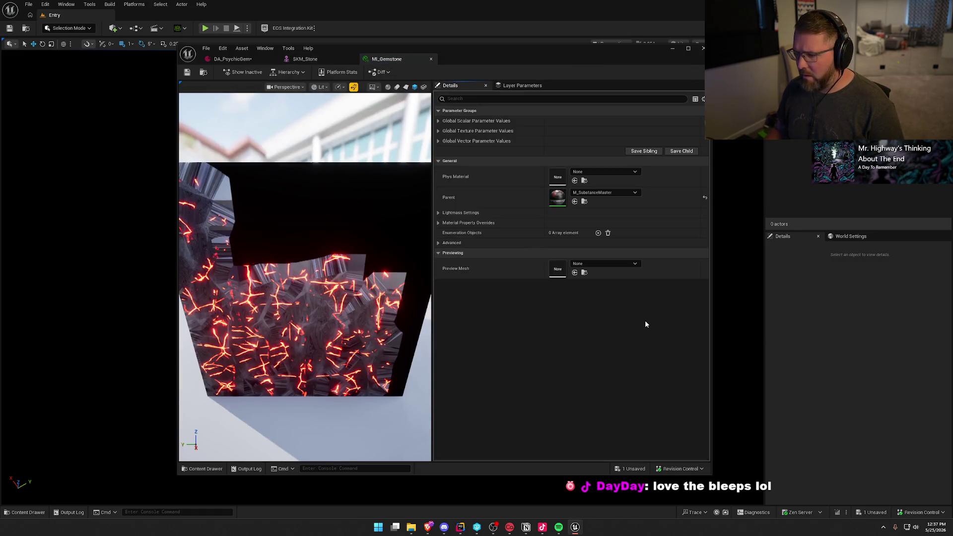
click(438, 121)
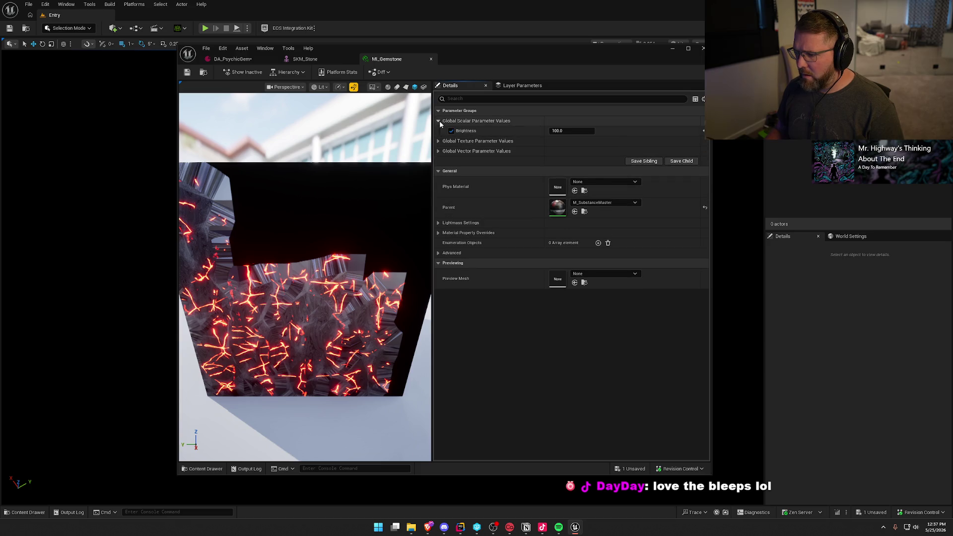
click(439, 141)
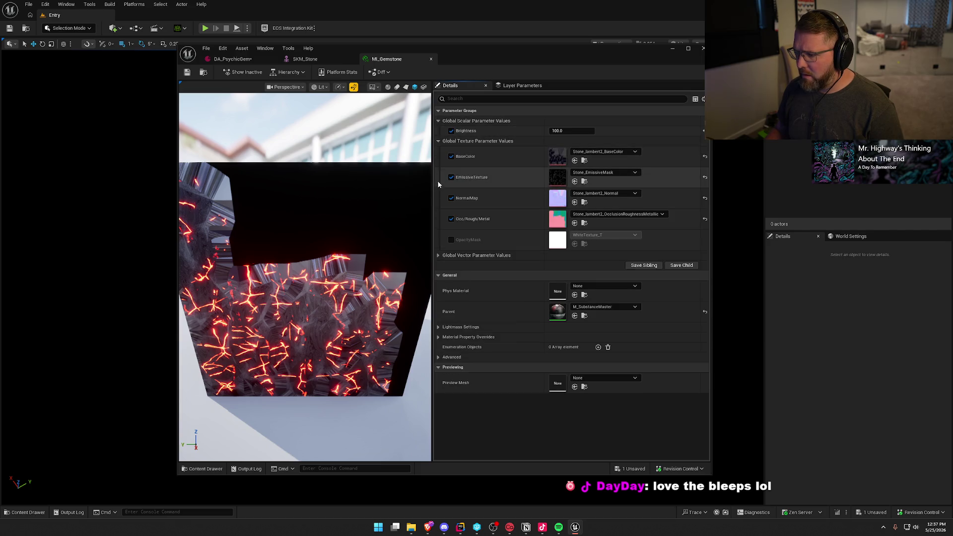
click(437, 256)
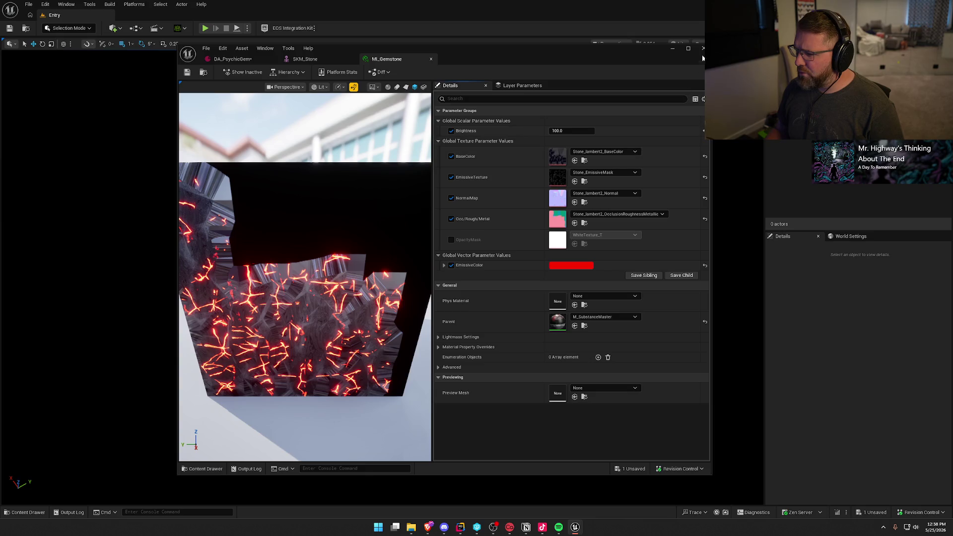
click(231, 59)
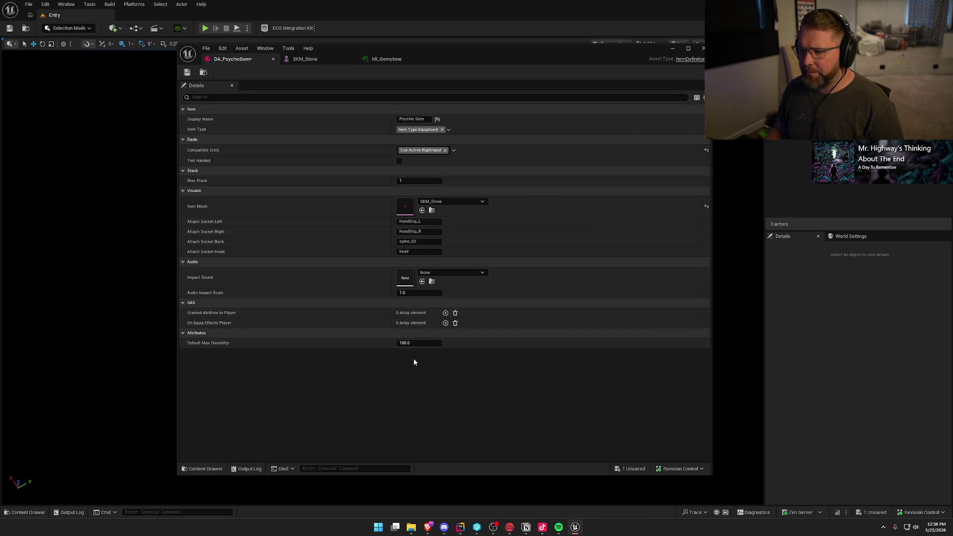
click(703, 48)
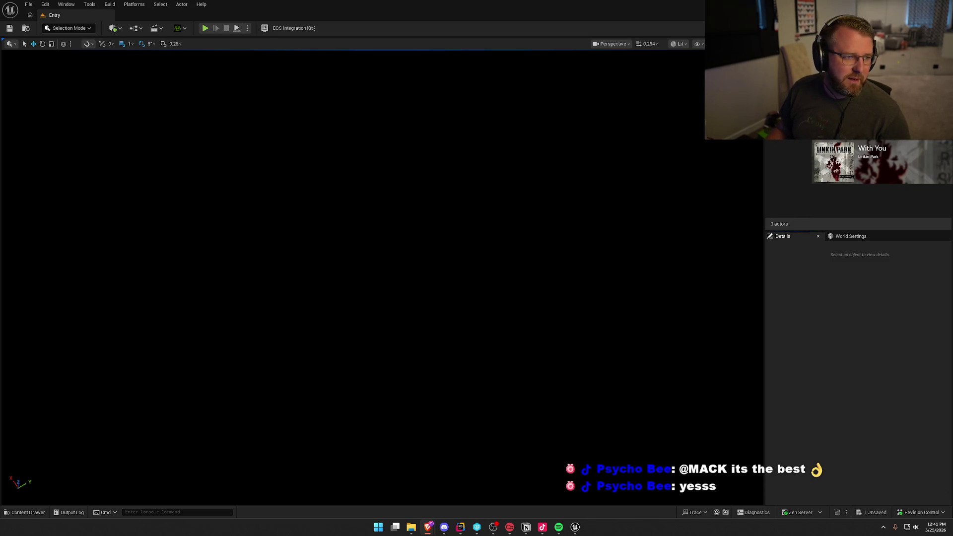
- Bring up Google Images results for 'nos energy drink' in the browser
click(428, 527)
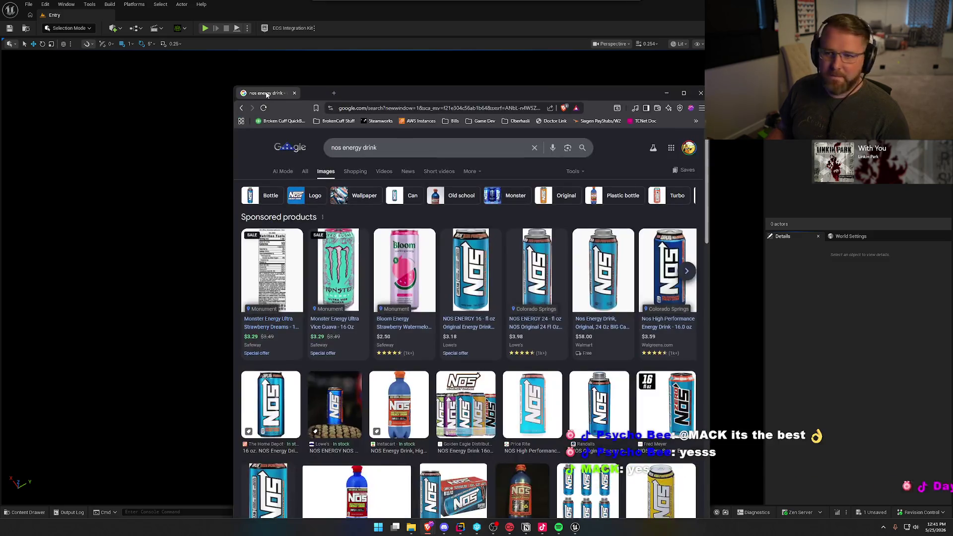
- Review the eBay 22oz and Instacart NOS bottle images for reference, then return to Unreal
double_click(432, 95)
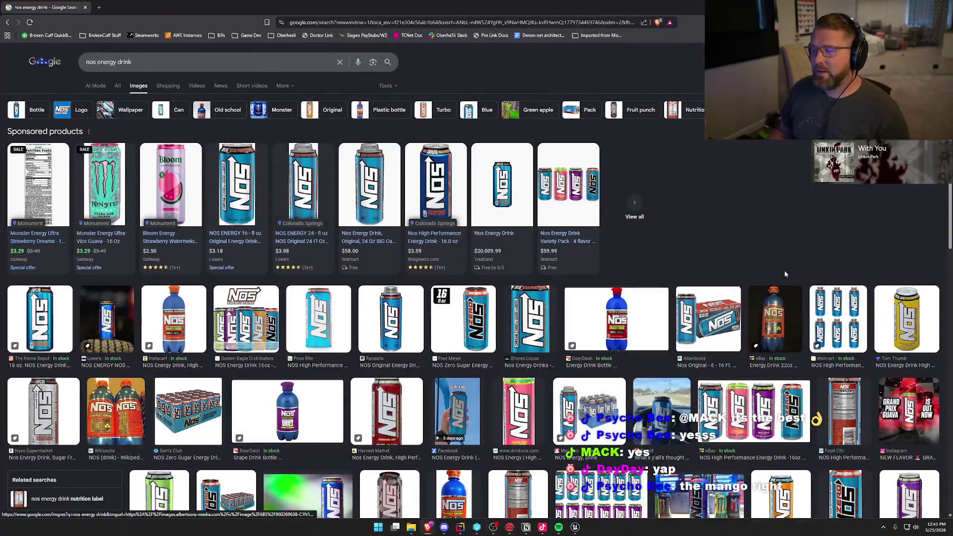
scroll(788, 252, down, 2)
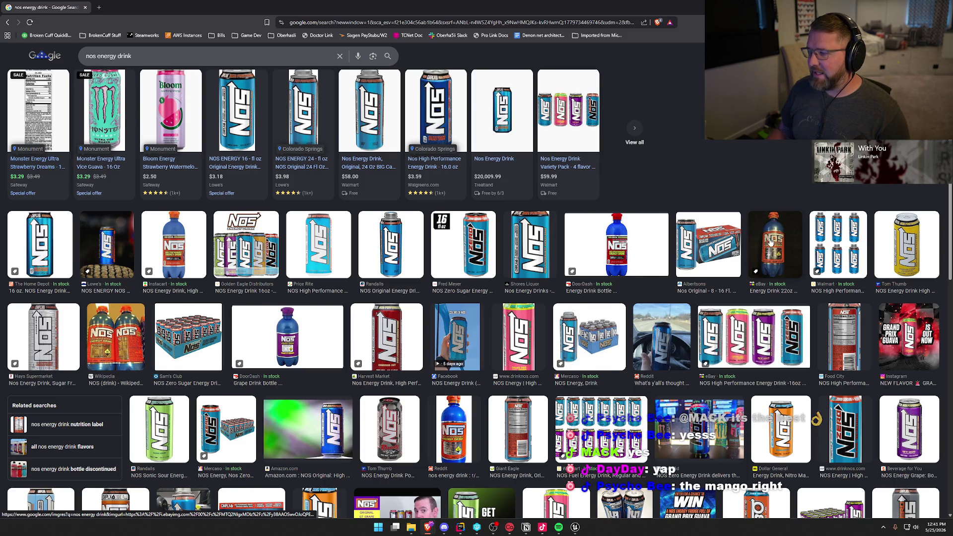
click(800, 240)
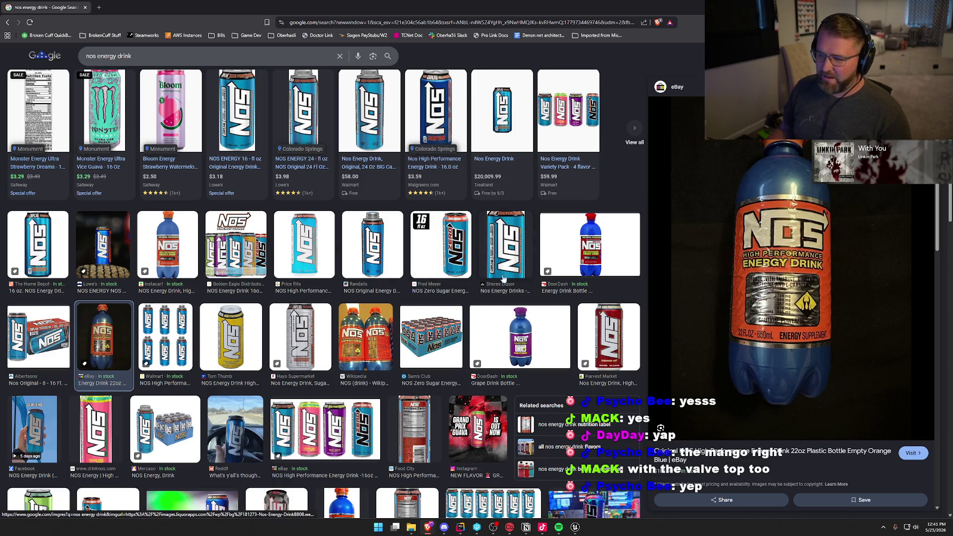
scroll(404, 328, down, 2)
scroll(405, 329, down, 1)
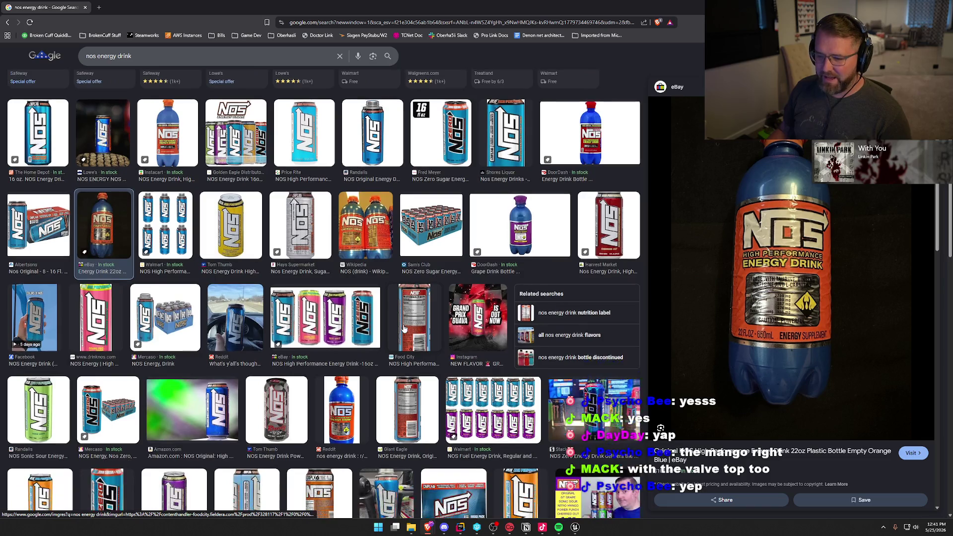
scroll(404, 329, up, 3)
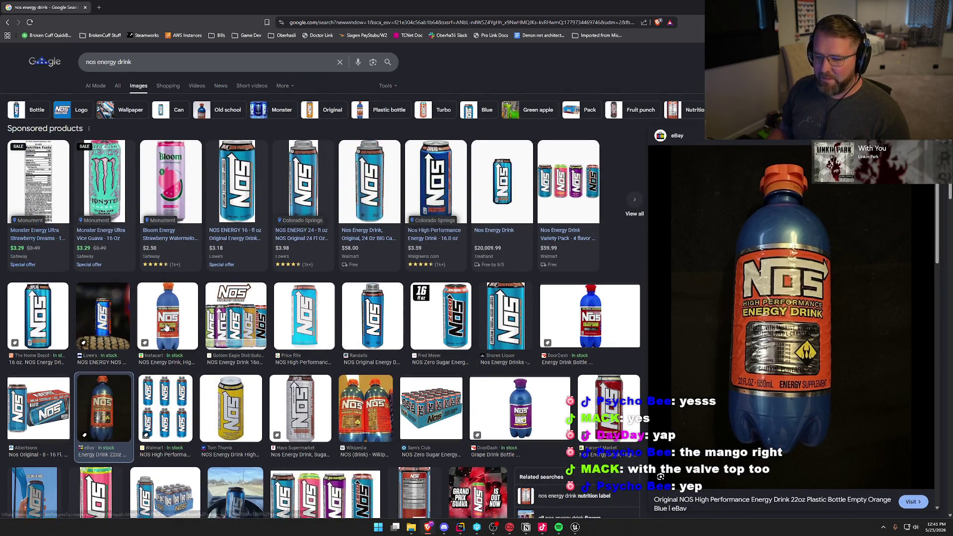
click(169, 341)
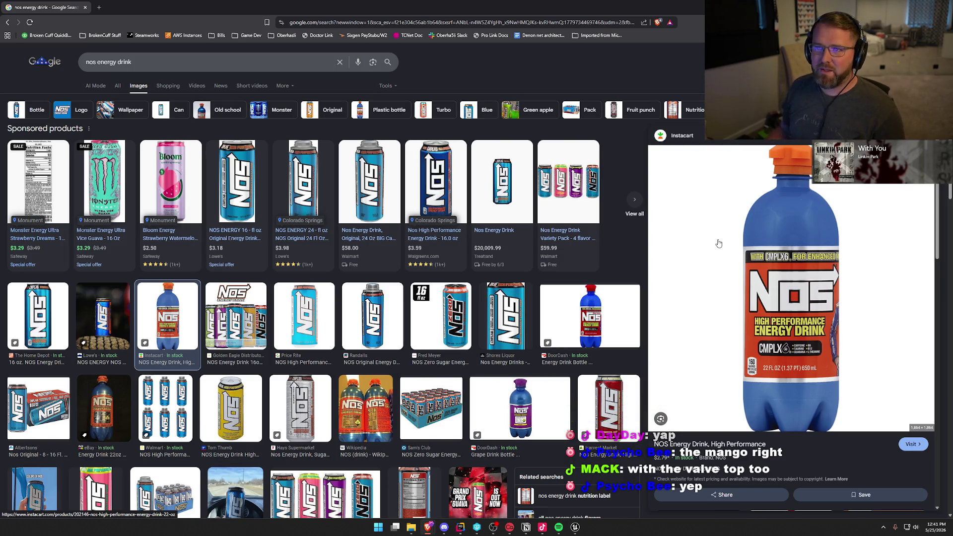
key(alt+Tab)
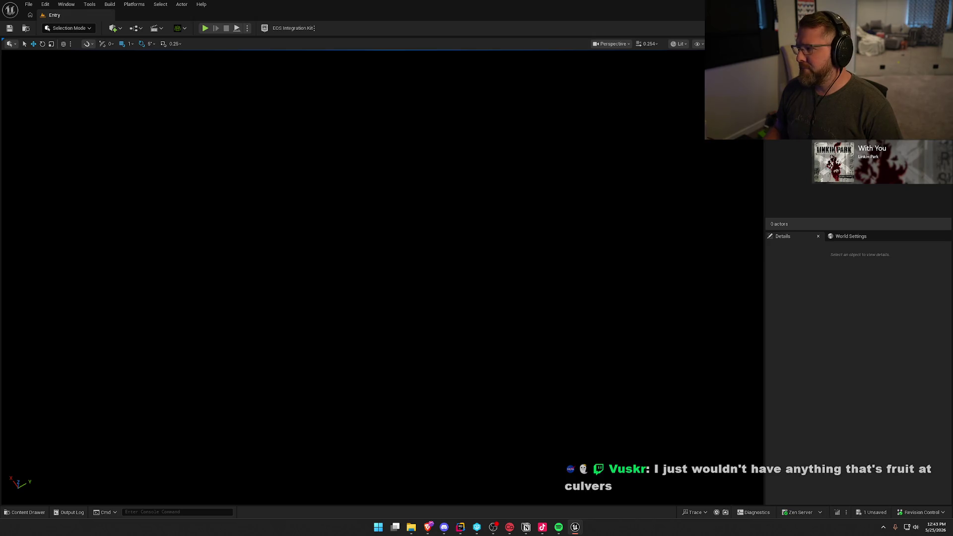
- Browse the Content Drawer to the ClassItems folder and save all unsaved assets
click(844, 352)
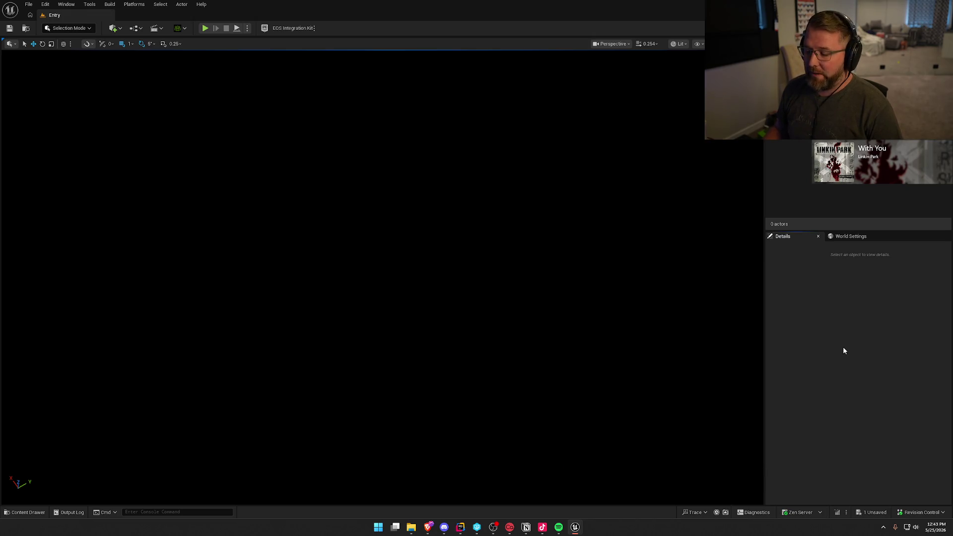
key(ctrl+space)
click(348, 471)
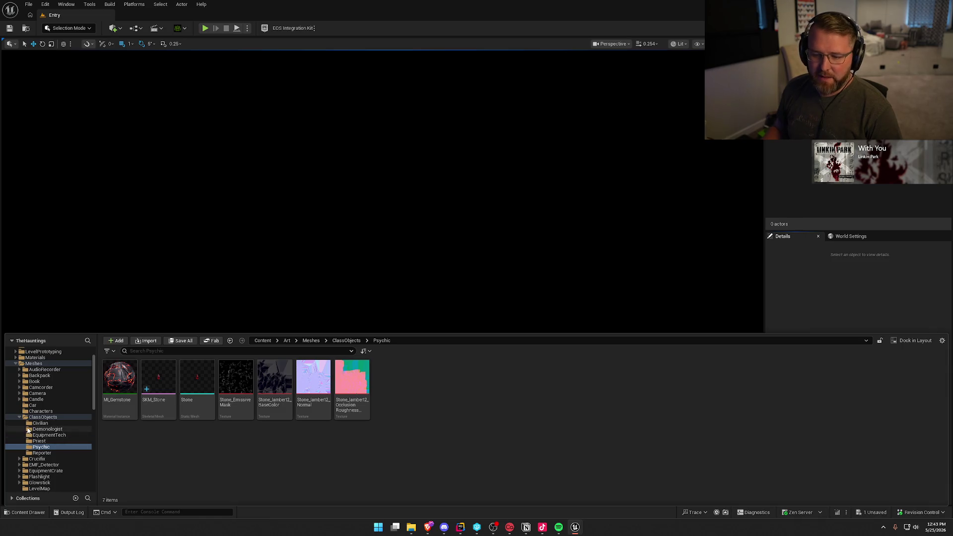
scroll(47, 399, up, 2)
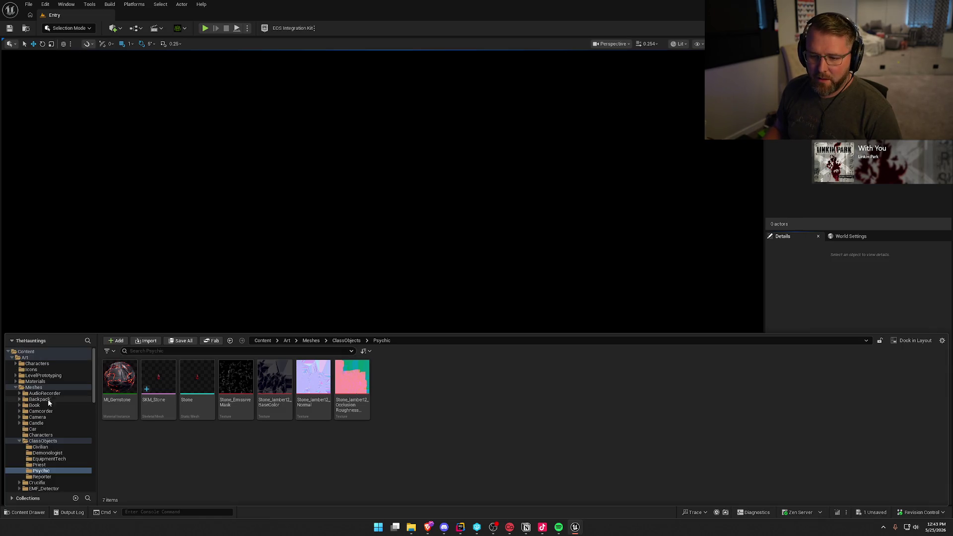
ctrl+click(21, 387)
click(15, 388)
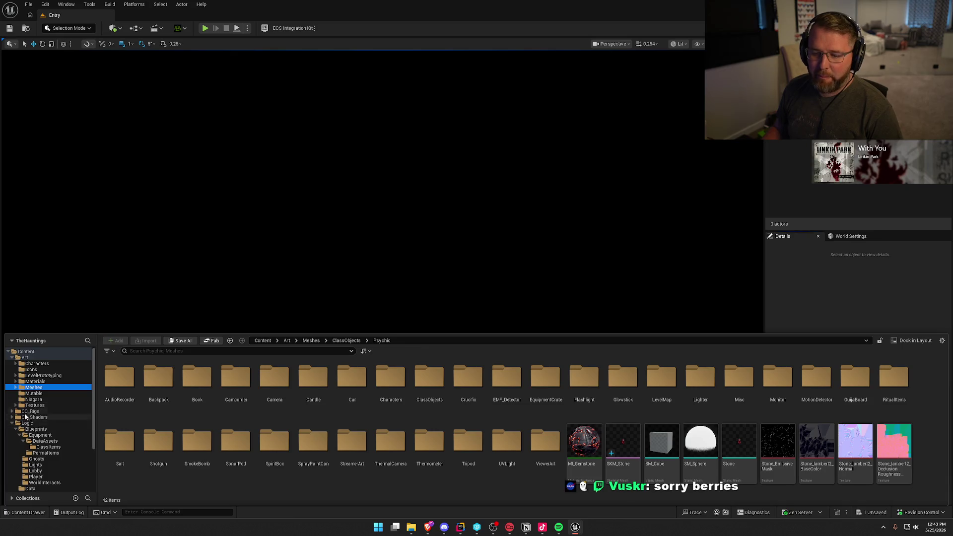
ctrl+click(18, 358)
click(11, 357)
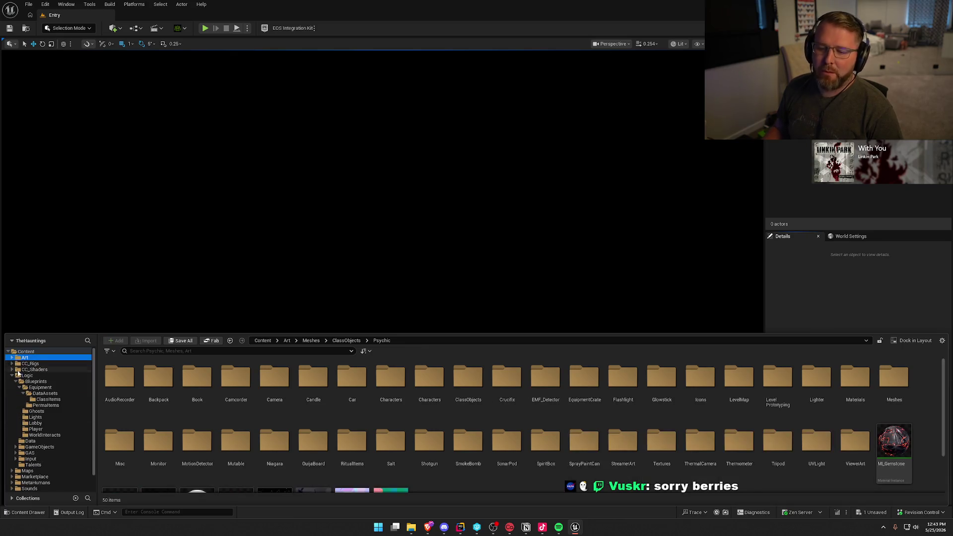
click(48, 399)
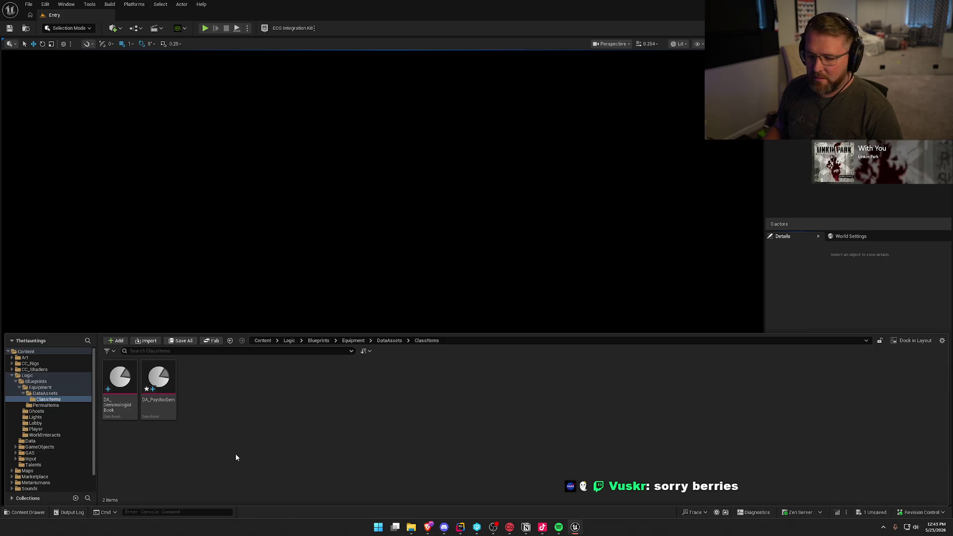
key(ctrl+shift+s)
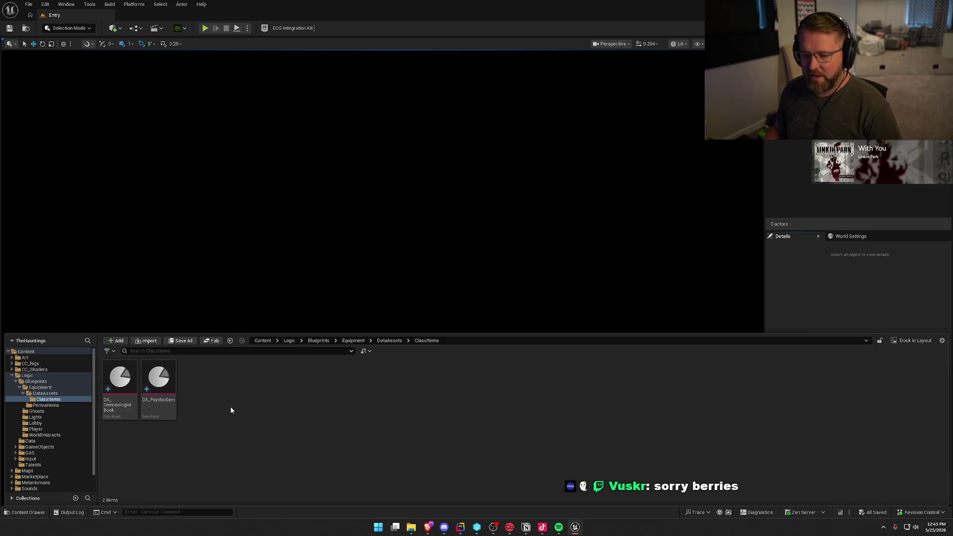
- Rename DA_PsychicGem to DA_PsychicStone
key(F2)
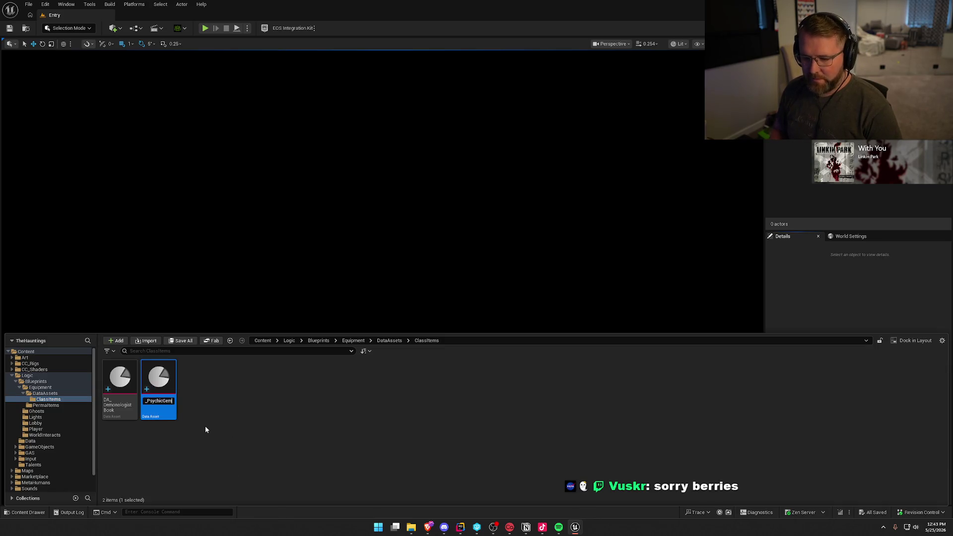
key(BackSpace)
key(BackSpace)
key(BackSpace)
text(Stone)
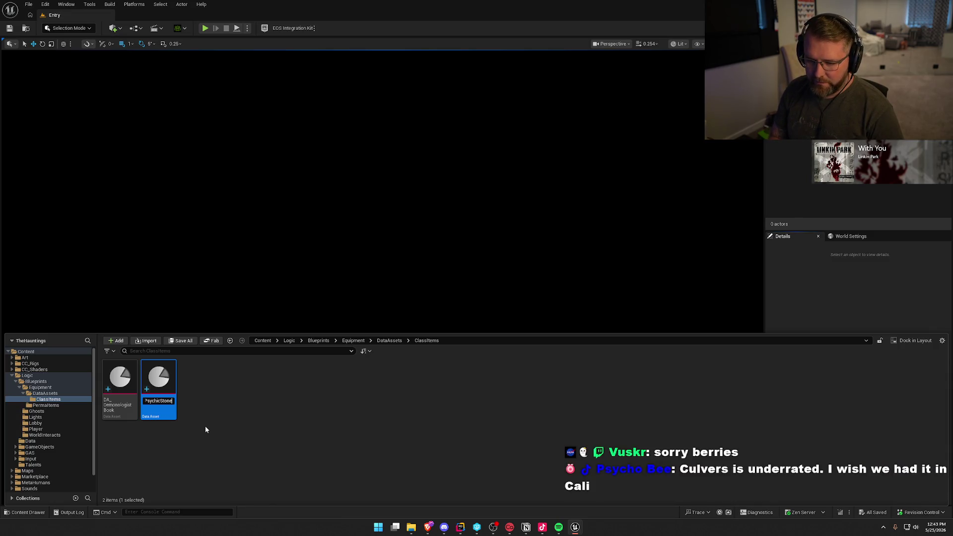
key(Return)
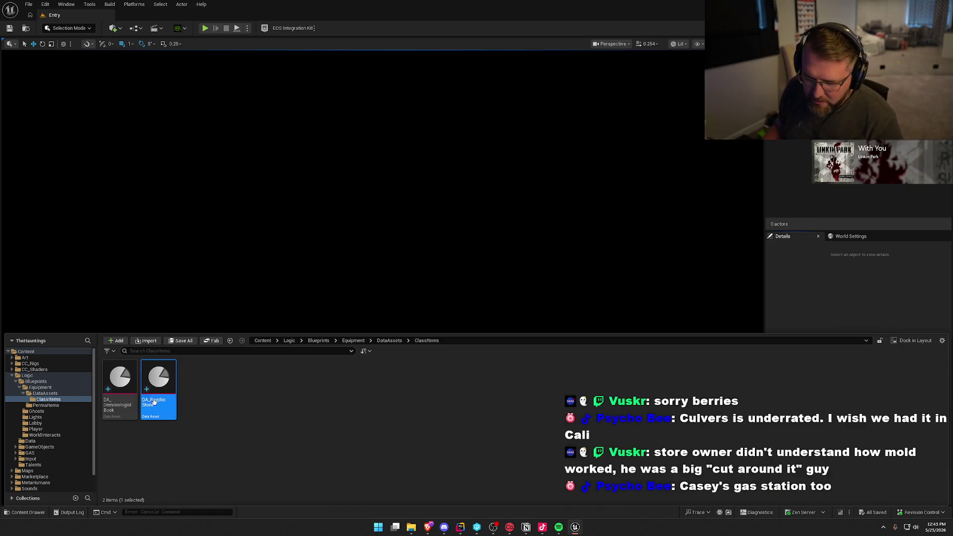
- Set DA_PsychicStone's display name to 'Psychic Stone', save it, and close the editor
double_click(169, 406)
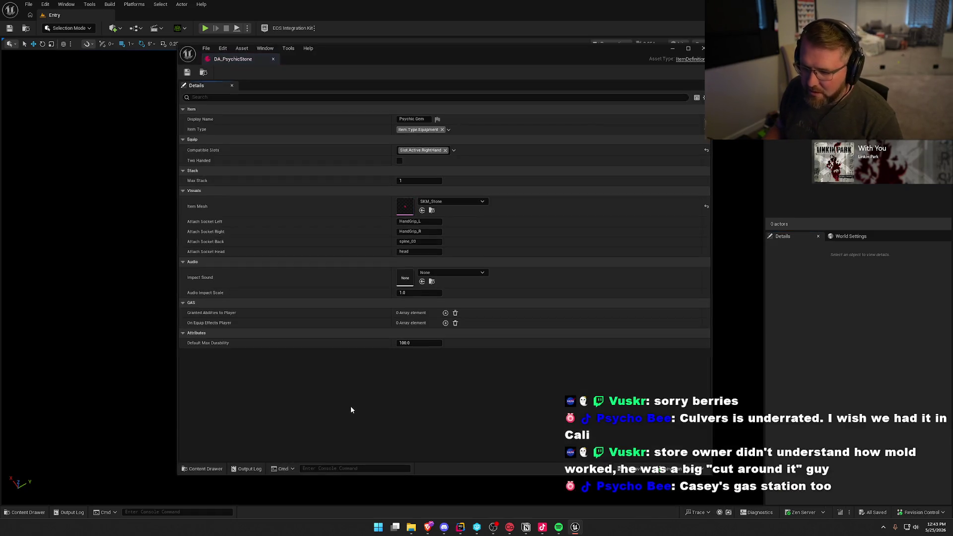
click(416, 119)
text(Psychic St)
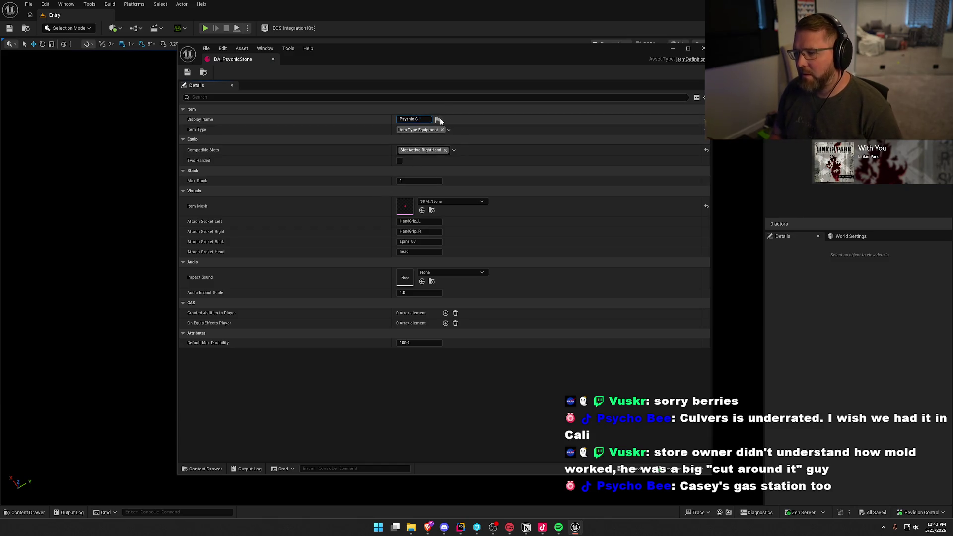
text(one)
key(Return)
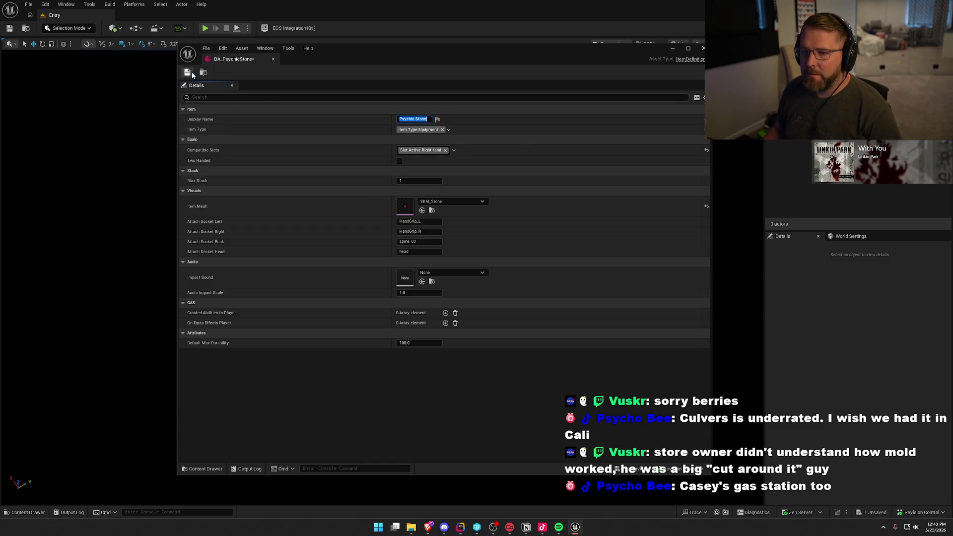
click(192, 73)
click(273, 60)
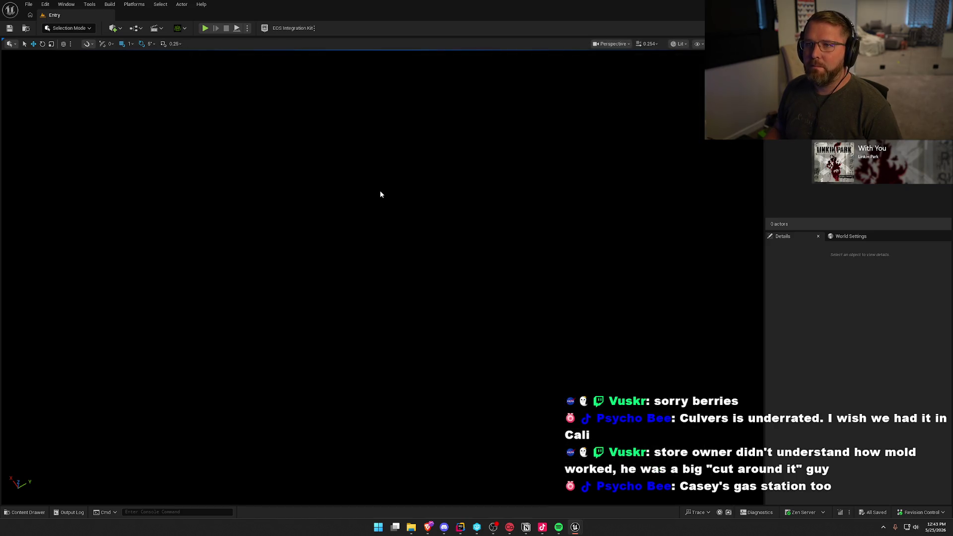